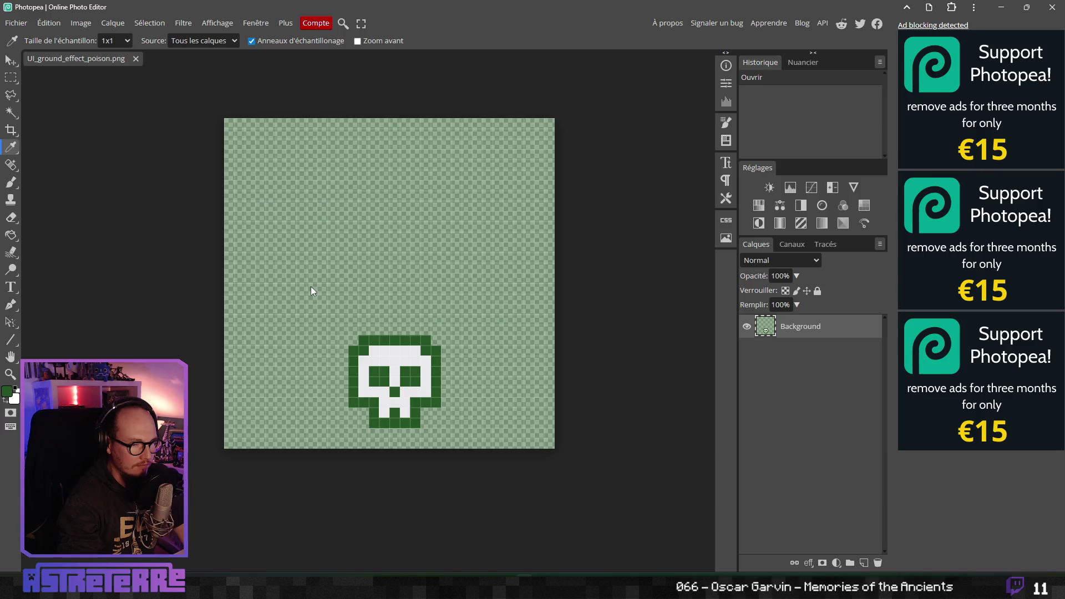
# Inspect the current green paint colour without changing it
pyautogui.scroll(-3, 310, 286)
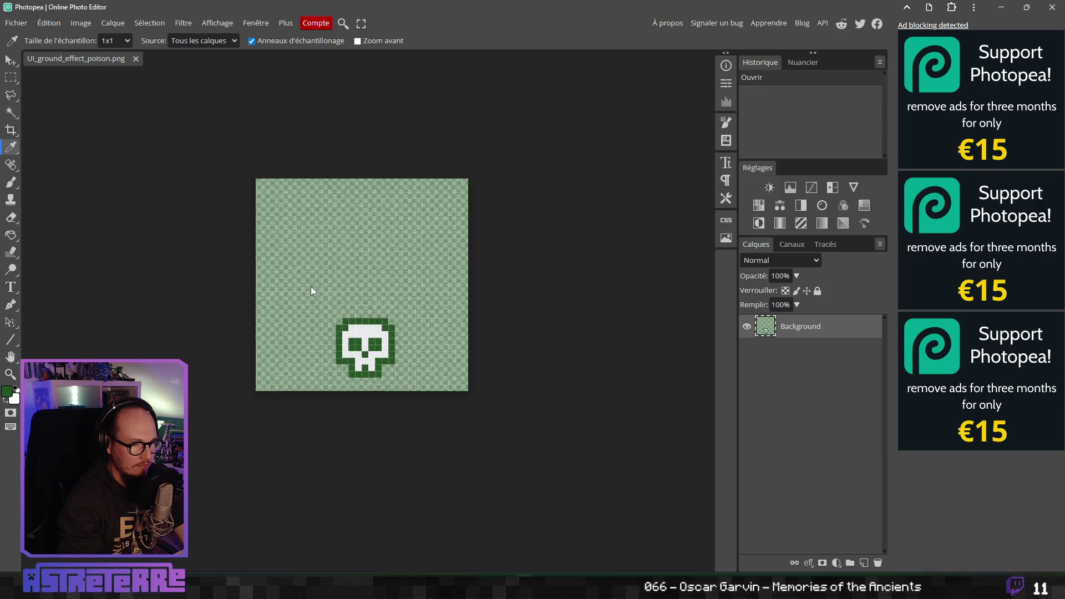
pyautogui.scroll(2, 310, 286)
pyautogui.scroll(2, 310, 286)
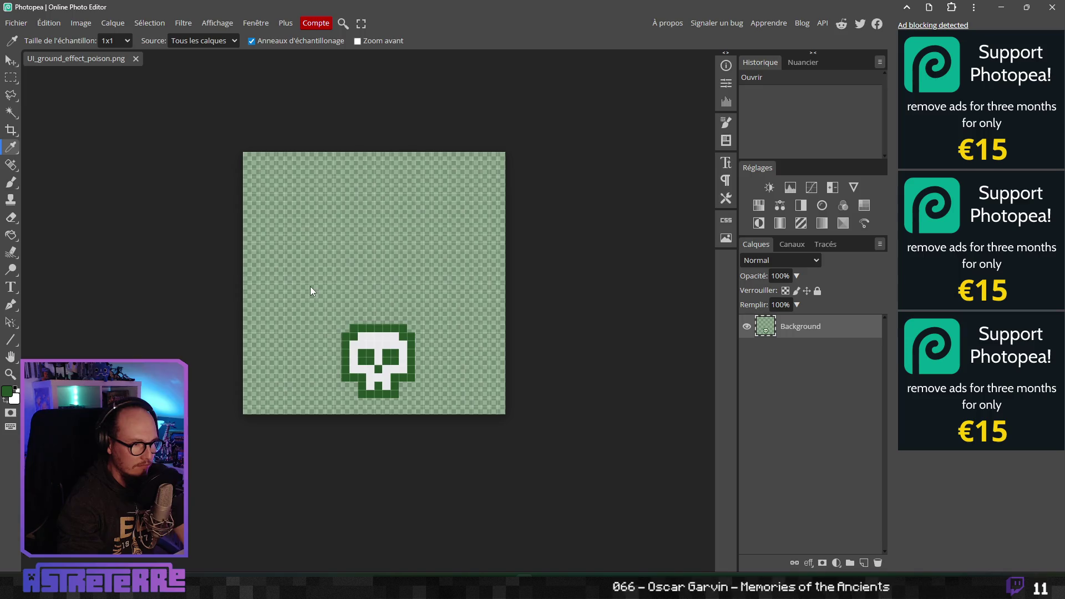
pyautogui.scroll(3, 333, 305)
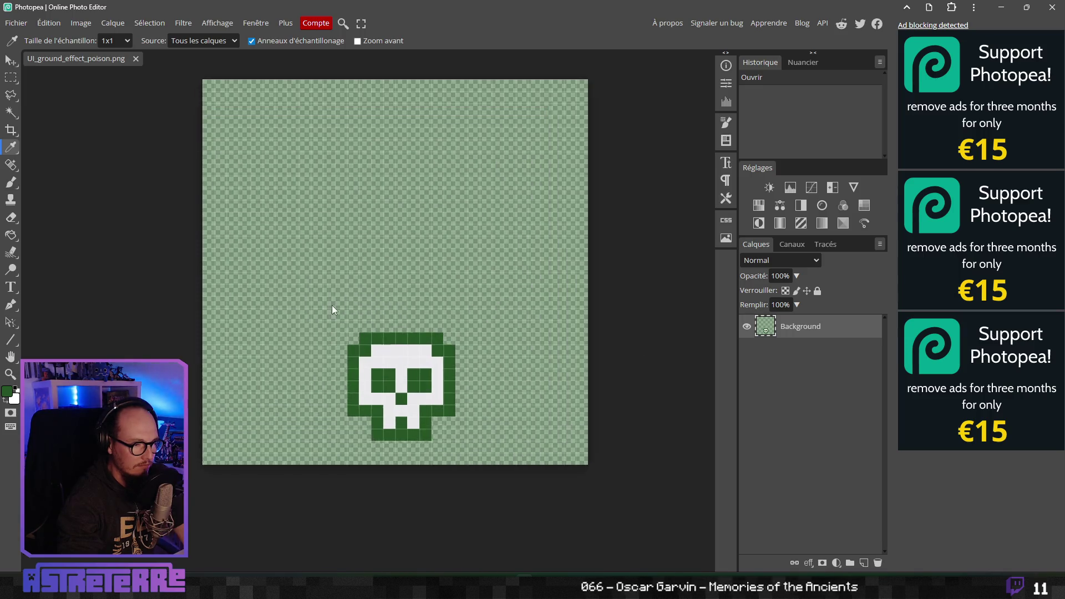
pyautogui.scroll(-1, 333, 305)
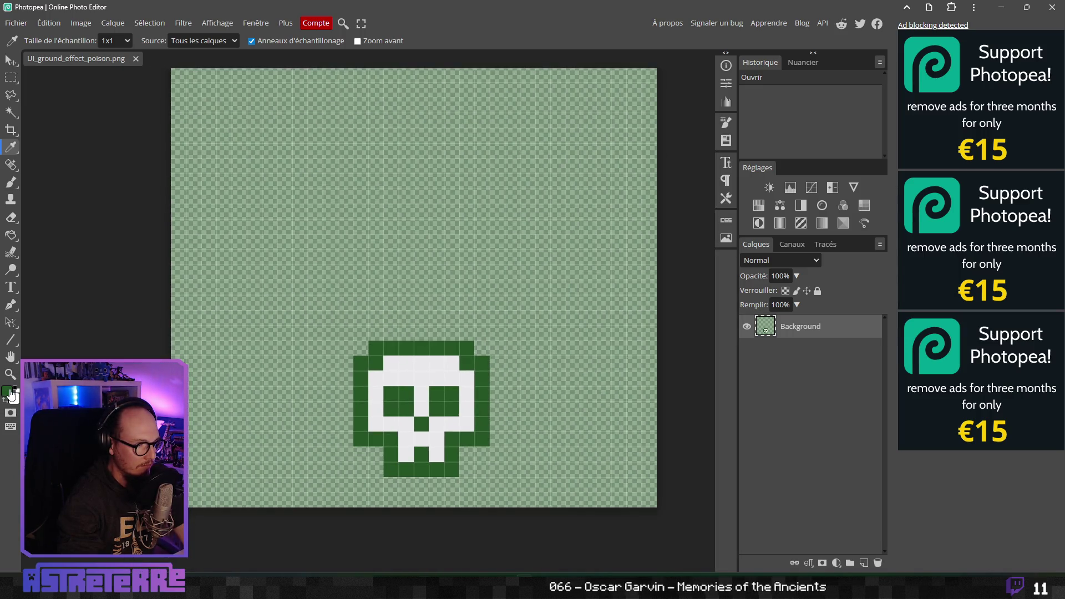
pyautogui.click(10, 391)
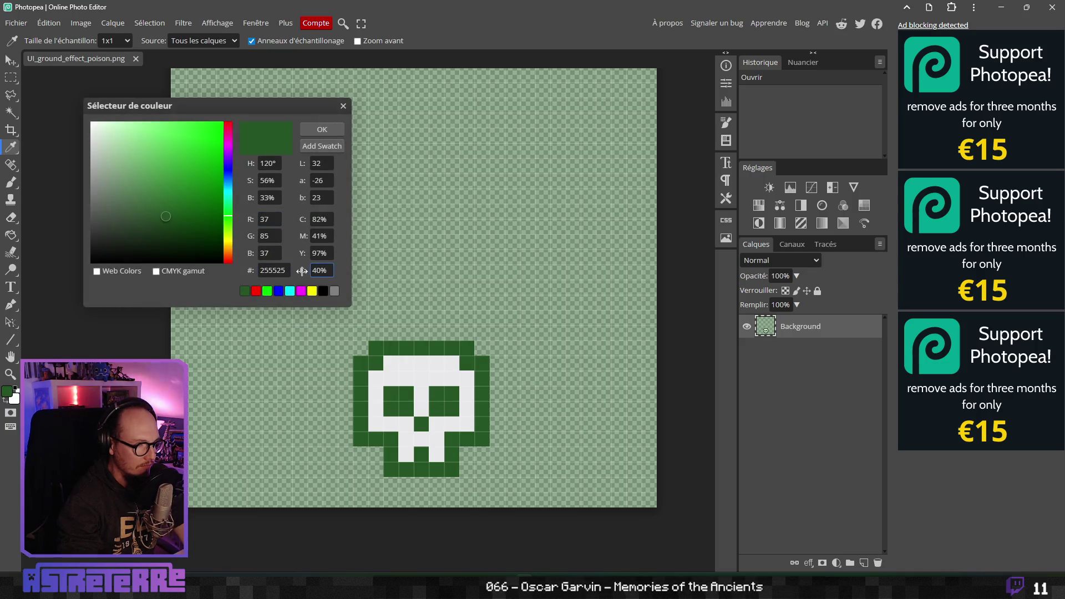
pyautogui.click(344, 106)
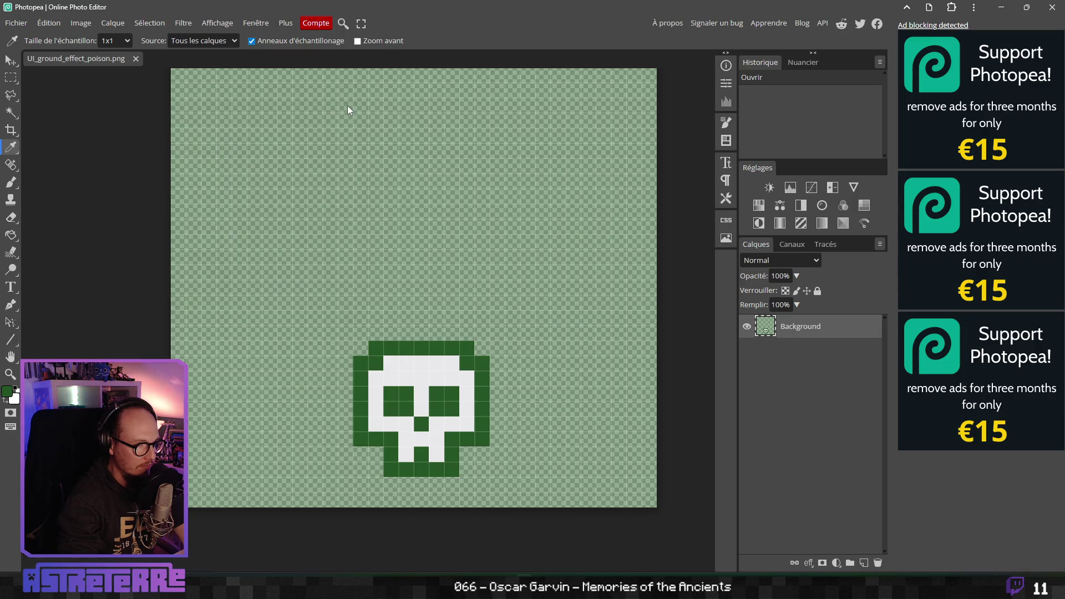
pyautogui.scroll(-3, 327, 262)
pyautogui.scroll(2, 327, 264)
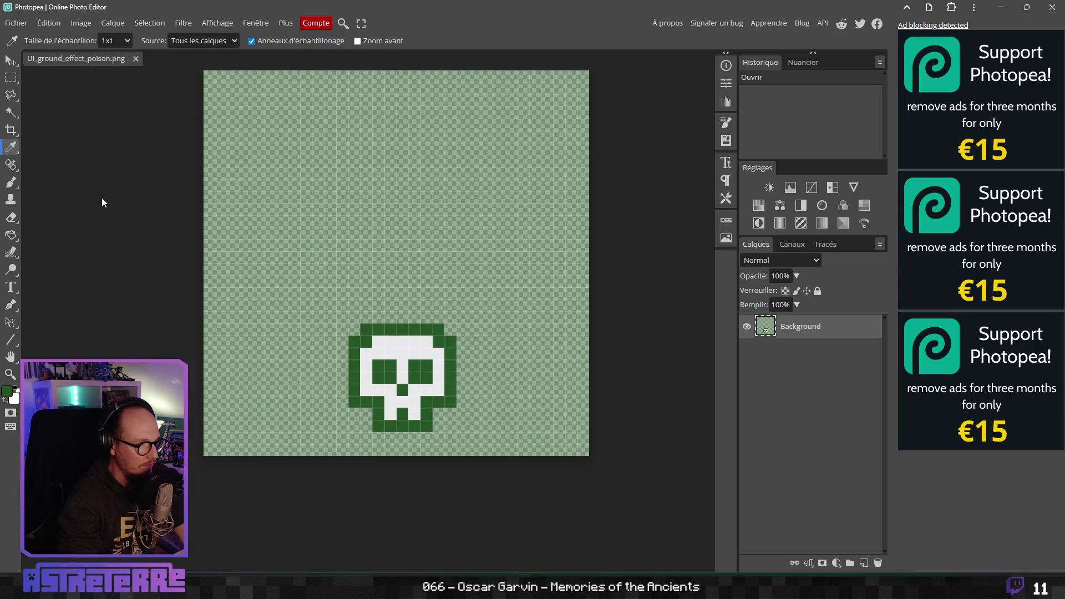
# Marquee-select the skull's top, body and teeth, delete them, and deselect
pyautogui.press('m')
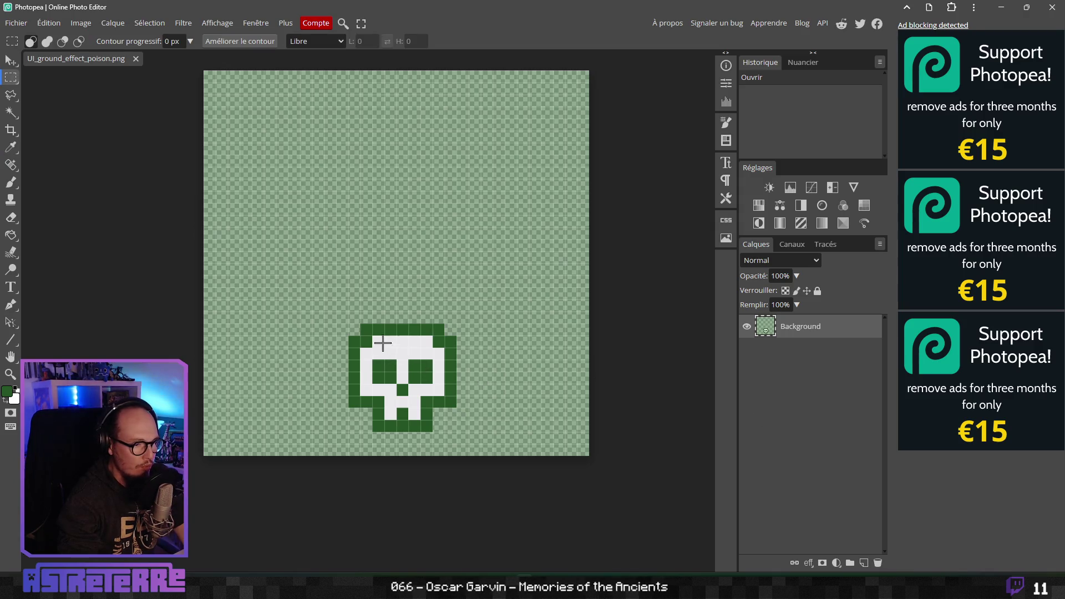
pyautogui.moveTo(367, 330)
pyautogui.mouseDown()
pyautogui.moveTo(438, 359)
pyautogui.moveTo(441, 402)
pyautogui.mouseUp()
pyautogui.moveTo(357, 341); pyautogui.dragTo(456, 406)
pyautogui.moveTo(387, 409); pyautogui.dragTo(433, 431)
pyautogui.press('Delete')
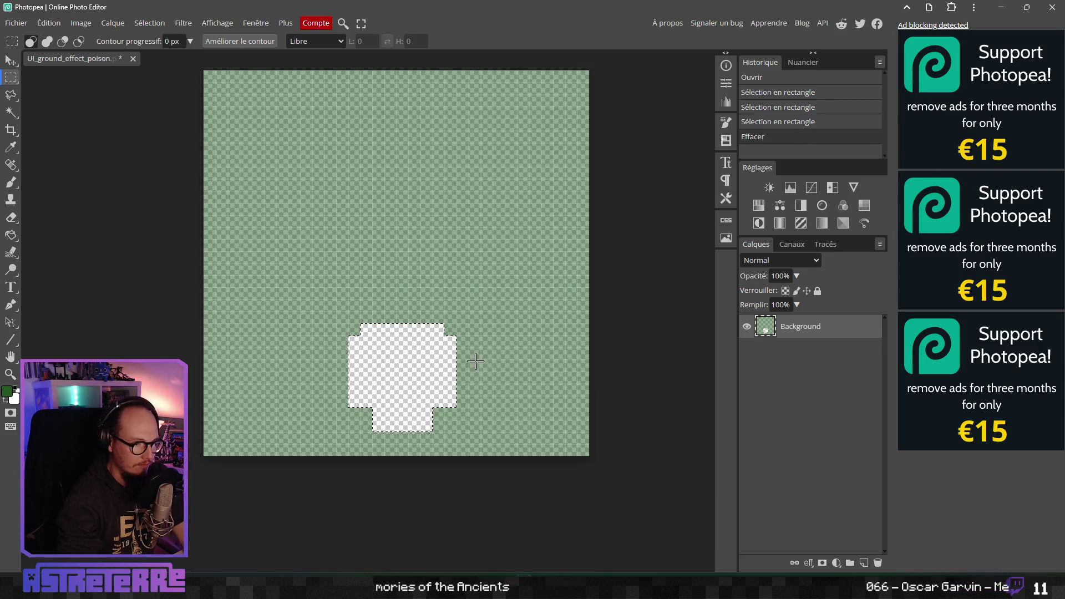
pyautogui.hotkey('ctrl', 'd')
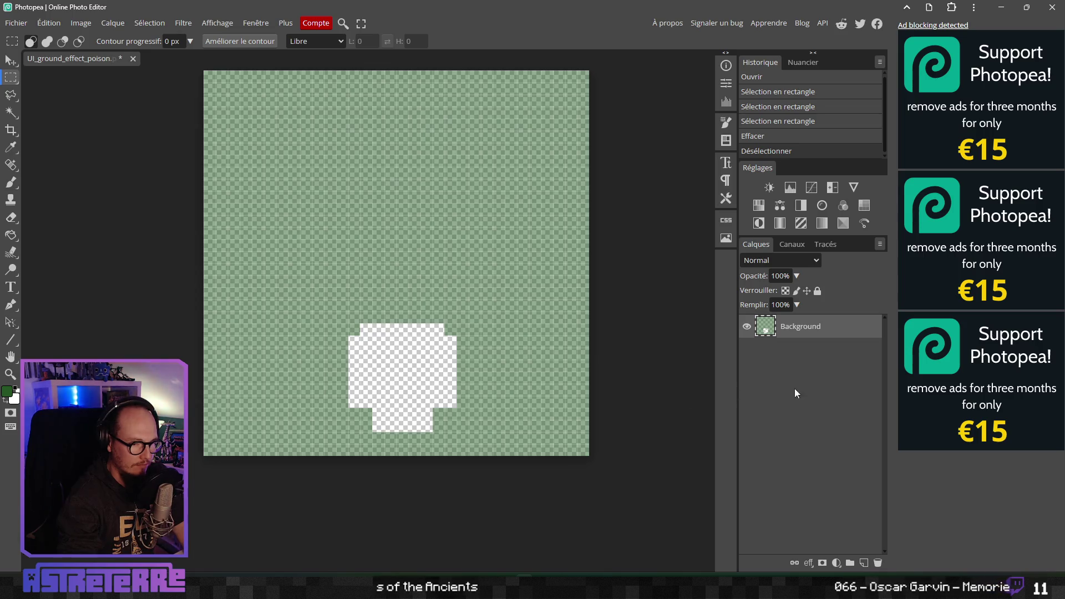
# Copy a plain green patch from above and move it over the erased skull area
pyautogui.moveTo(276, 143); pyautogui.dragTo(517, 287)
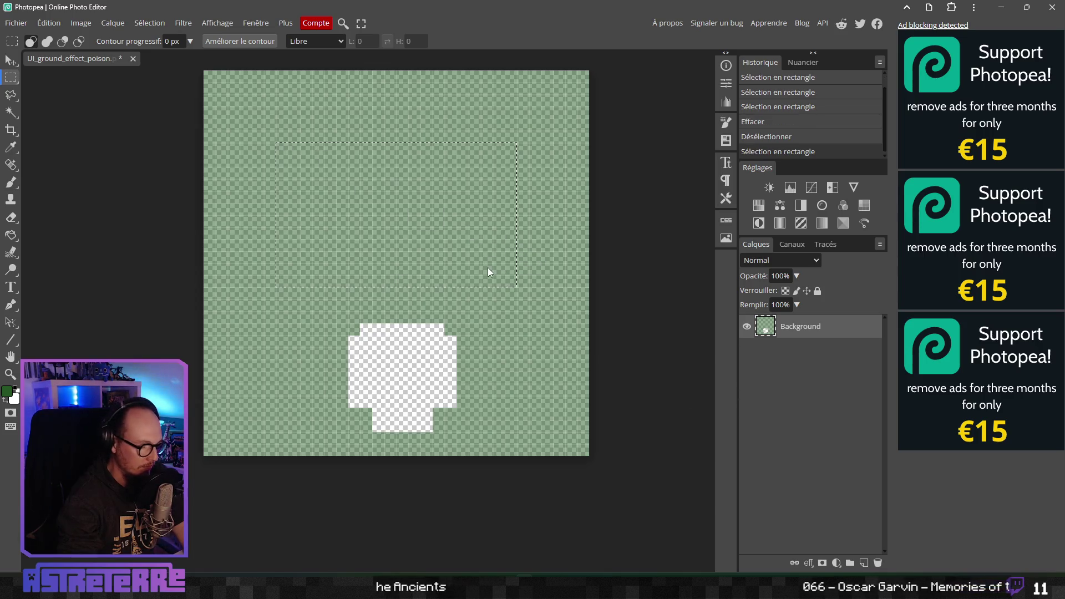
pyautogui.hotkey('ctrl', 'v')
pyautogui.click(12, 63)
pyautogui.moveTo(448, 223)
pyautogui.mouseDown()
pyautogui.moveTo(461, 394)
pyautogui.moveTo(460, 381)
pyautogui.mouseUp()
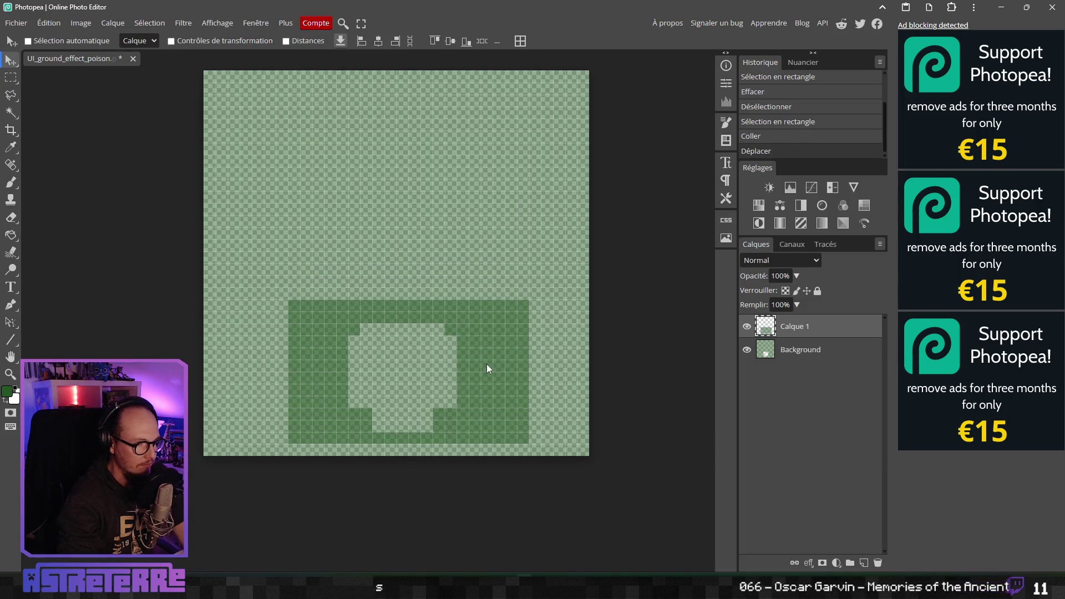
# Trim the green patch to the skull-shaped hole and merge it into the Background layer
pyautogui.press('w')
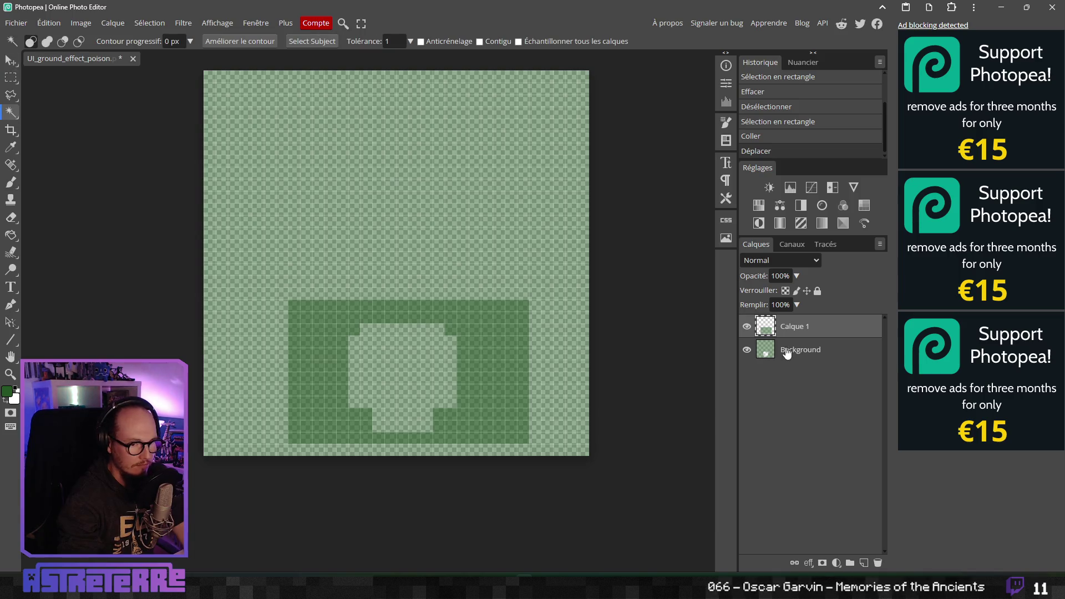
pyautogui.click(787, 353)
pyautogui.click(408, 378)
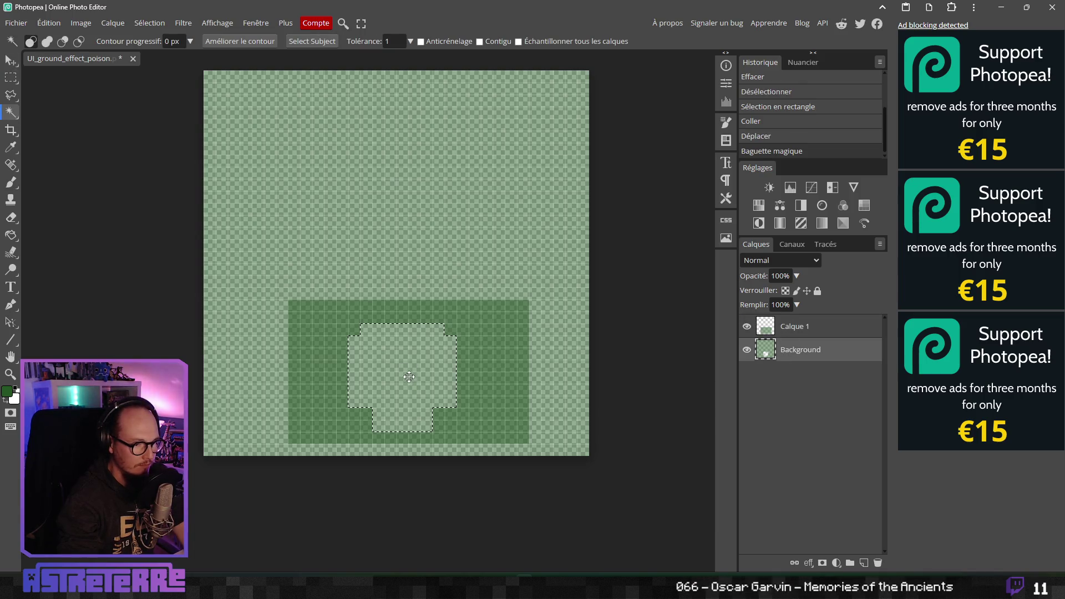
pyautogui.hotkey('ctrl', 'shift', 'i')
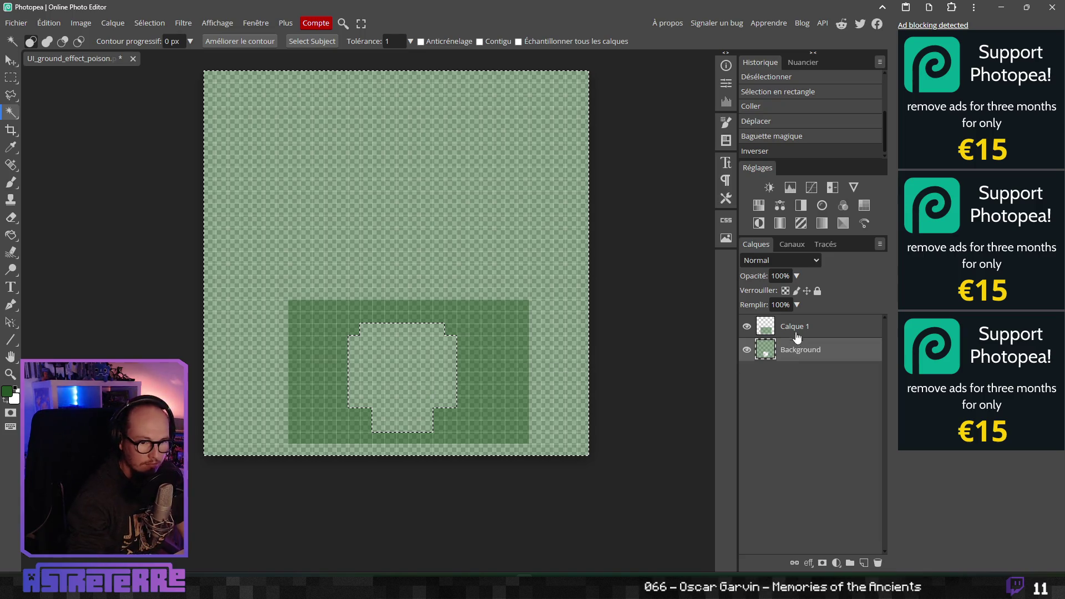
pyautogui.click(799, 328)
pyautogui.press('Delete')
pyautogui.hotkey('ctrl', 'd')
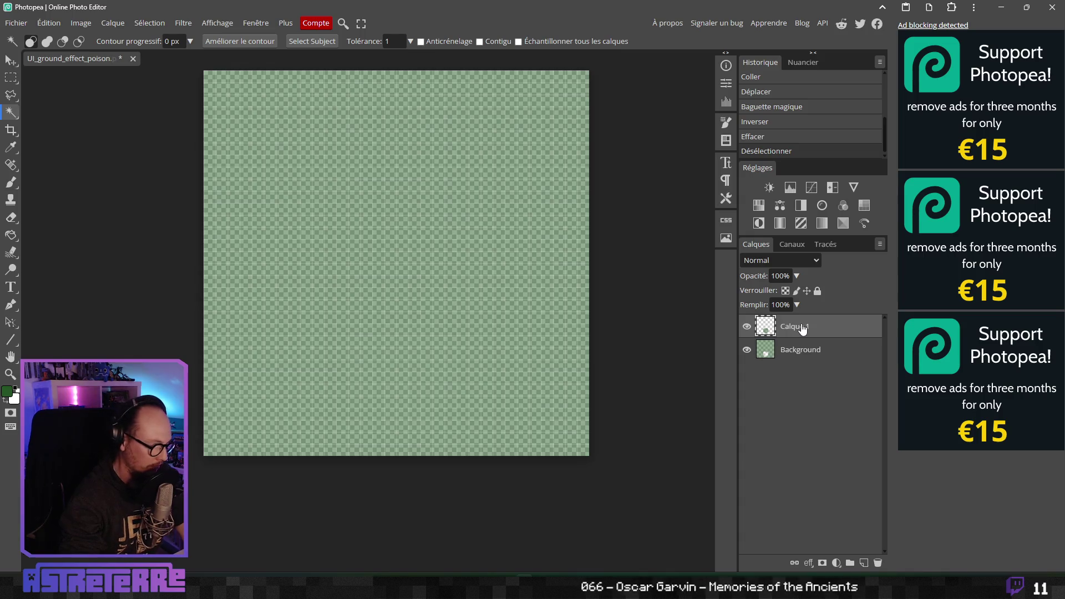
pyautogui.hotkey('ctrl', 'e')
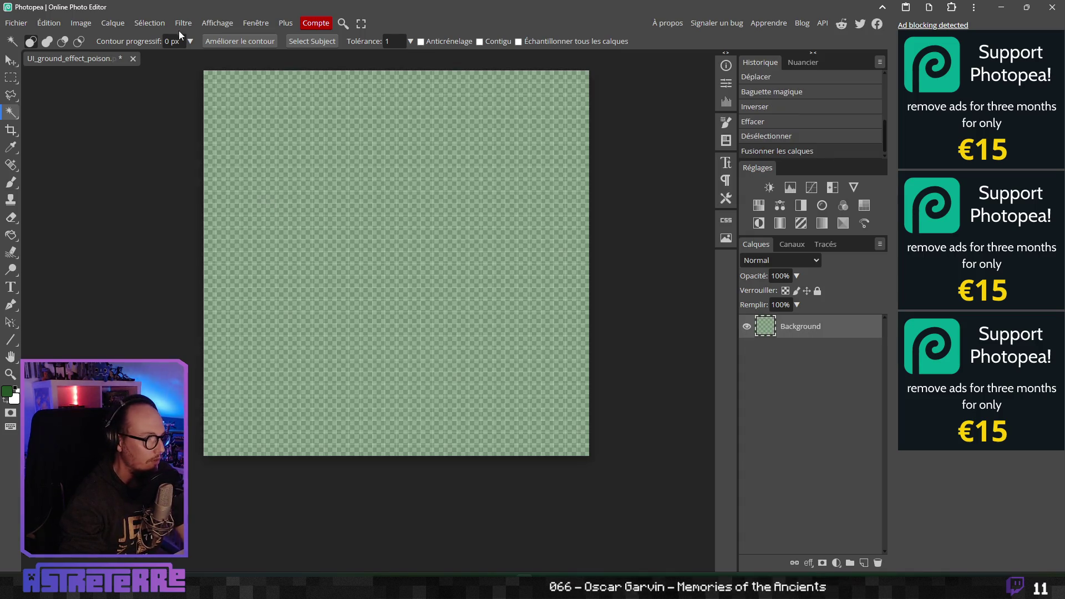
# Colorize the tile through Hue/Saturation at hue 59, saturation 100
pyautogui.click(143, 24)
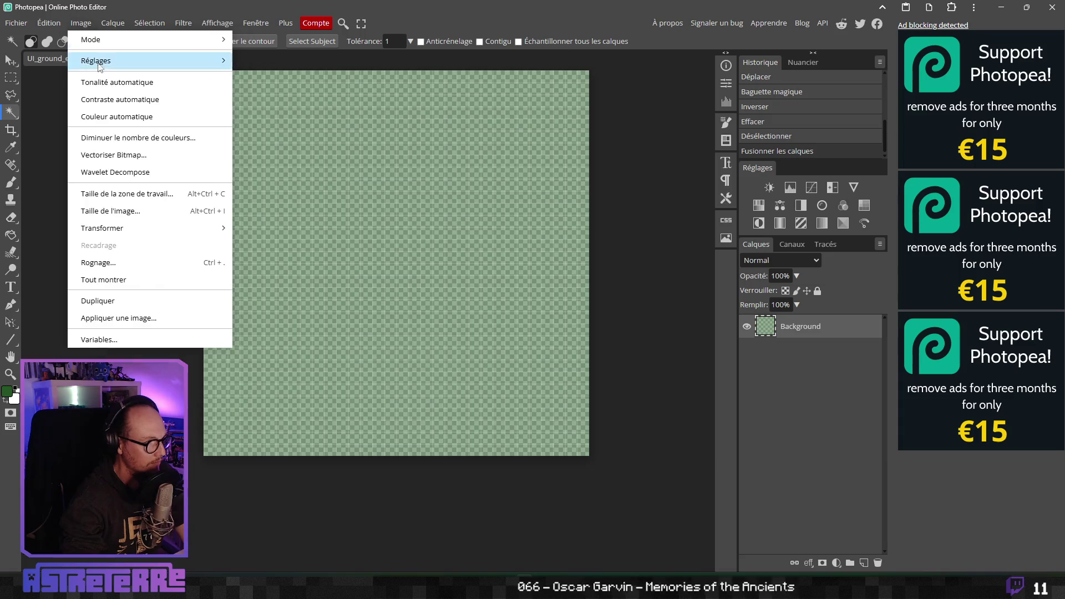
pyautogui.moveTo(139, 61)
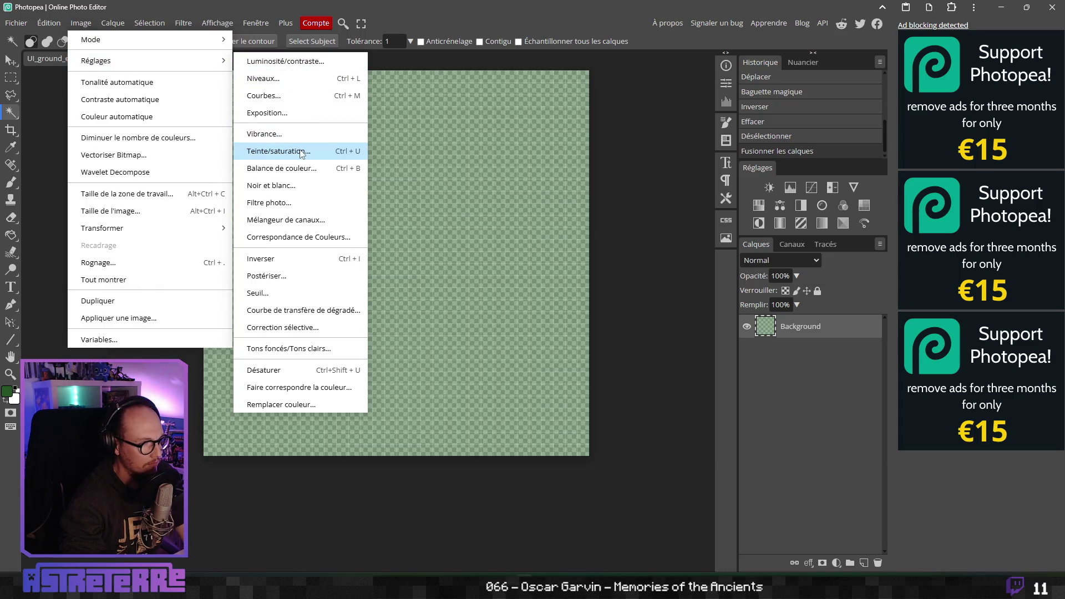
pyautogui.click(302, 154)
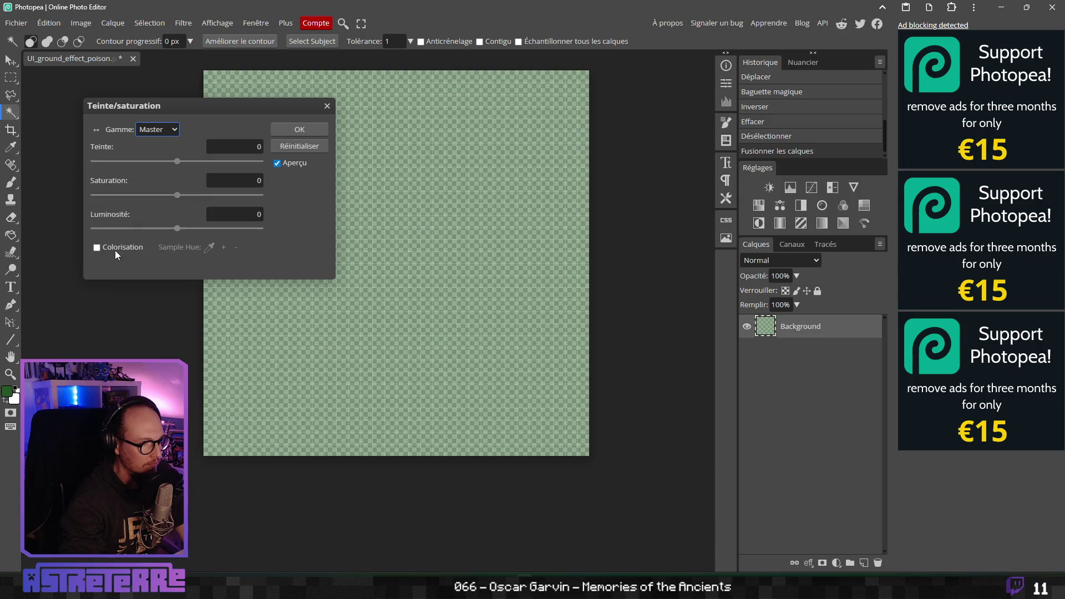
pyautogui.click(115, 248)
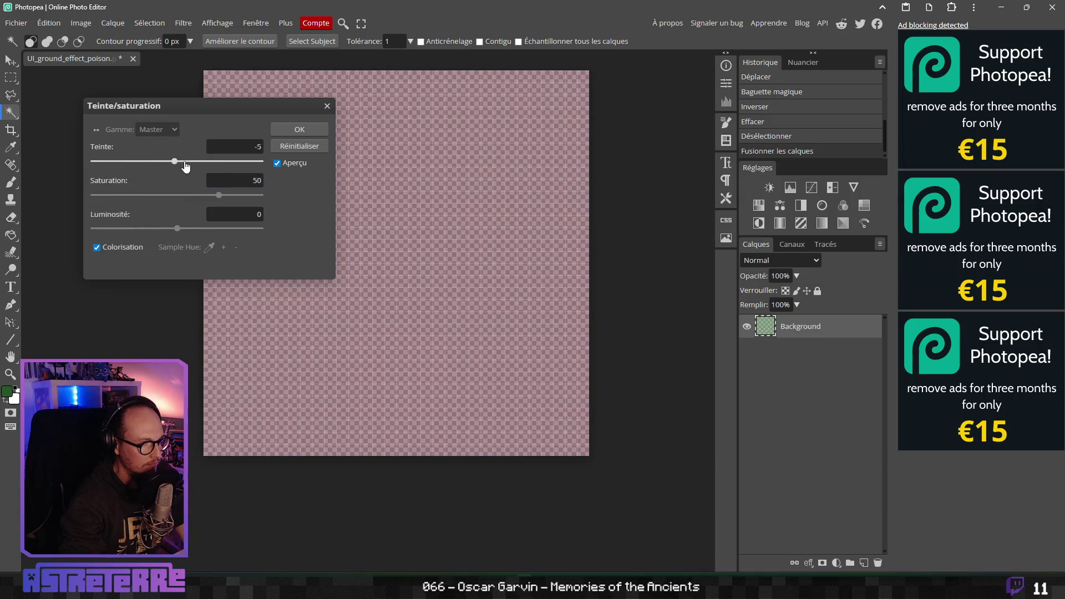
pyautogui.moveTo(186, 166); pyautogui.dragTo(214, 166)
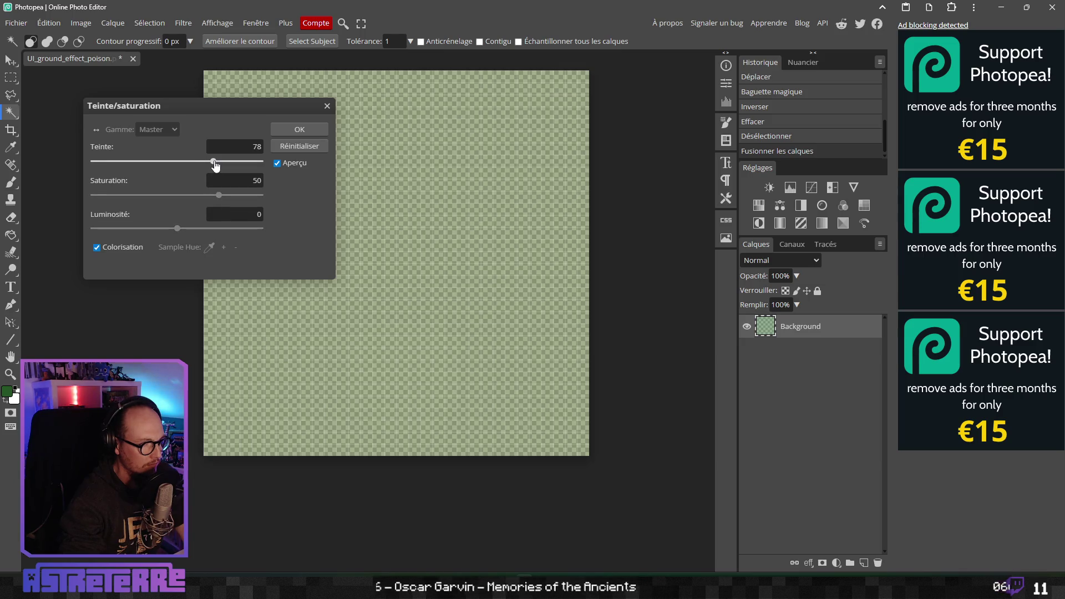
pyautogui.moveTo(217, 166)
pyautogui.mouseDown()
pyautogui.moveTo(222, 198)
pyautogui.moveTo(243, 201)
pyautogui.mouseUp()
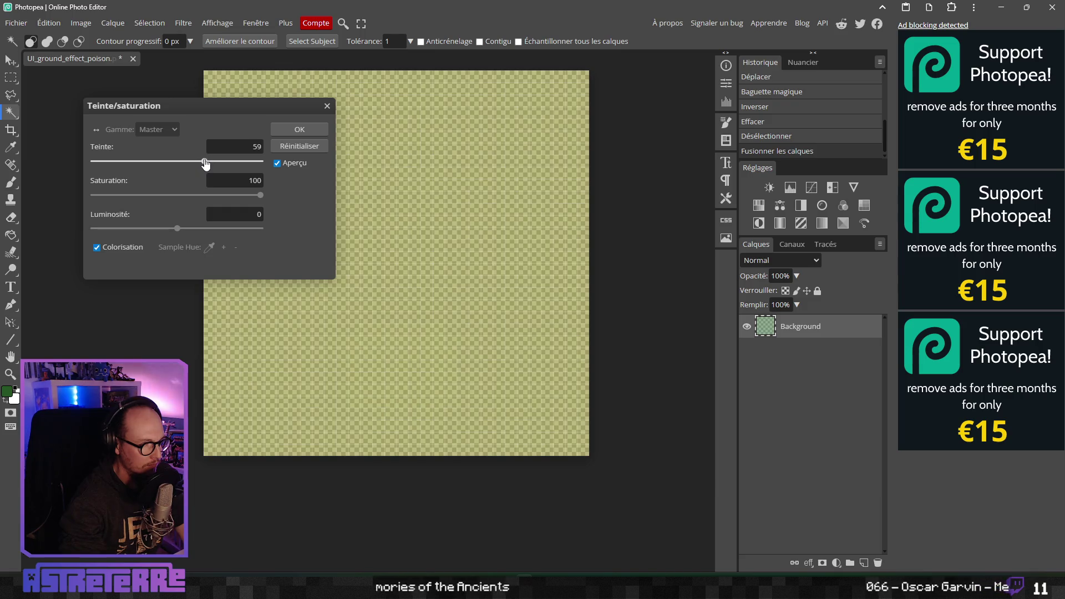
pyautogui.click(293, 132)
pyautogui.scroll(-5, 359, 294)
pyautogui.scroll(1, 367, 297)
# Magic-wand the former skull area to check it, then deselect
pyautogui.click(366, 288)
pyautogui.scroll(3, 349, 298)
pyautogui.scroll(-4, 361, 302)
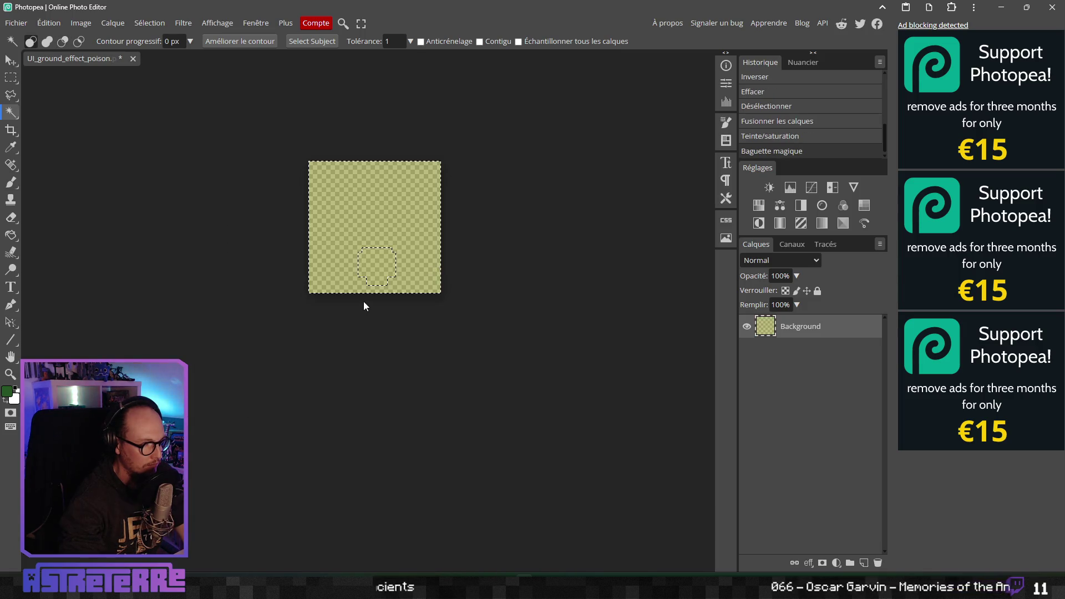
pyautogui.hotkey('ctrl', 'd')
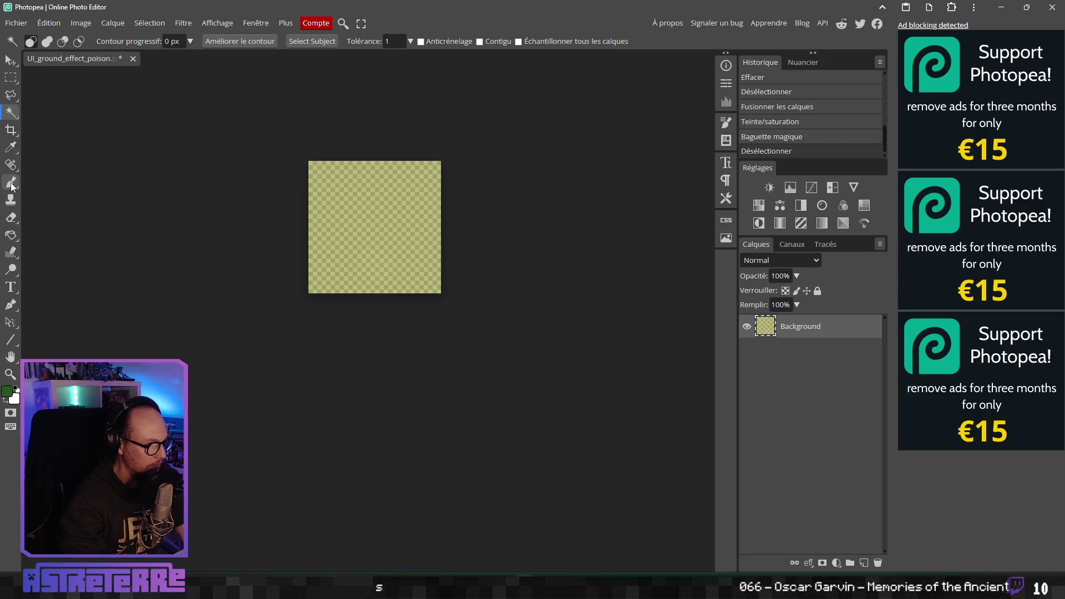
# Sample the olive tint from the tile as the brush colour
pyautogui.click(11, 183)
pyautogui.keyDown('alt'); pyautogui.click(351, 274); pyautogui.keyUp('alt')
pyautogui.scroll(5, 361, 269)
pyautogui.scroll(-3, 363, 300)
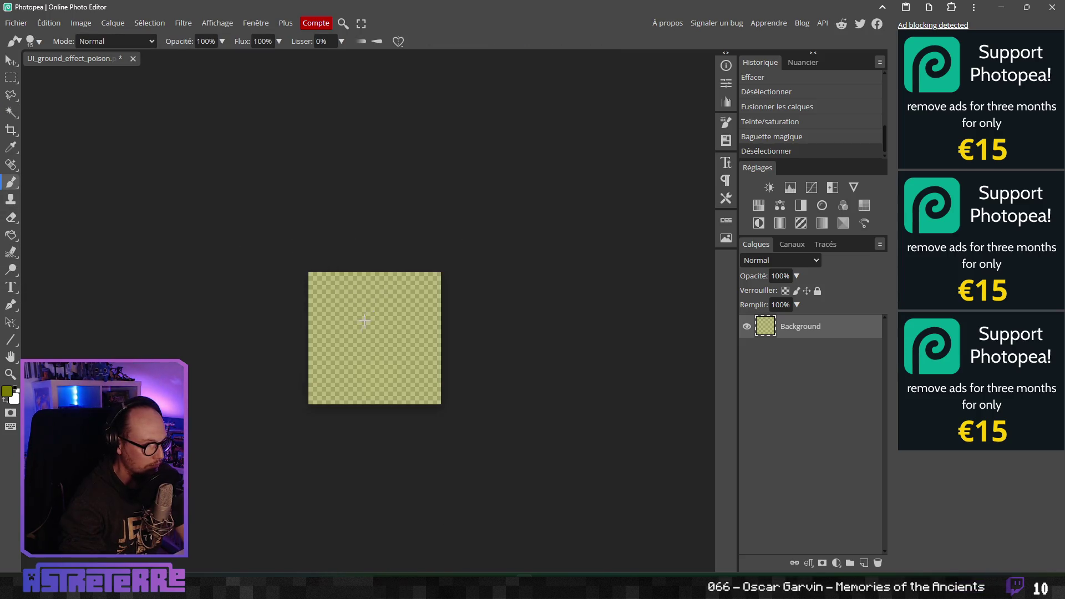
pyautogui.scroll(5, 365, 320)
pyautogui.scroll(-1, 371, 314)
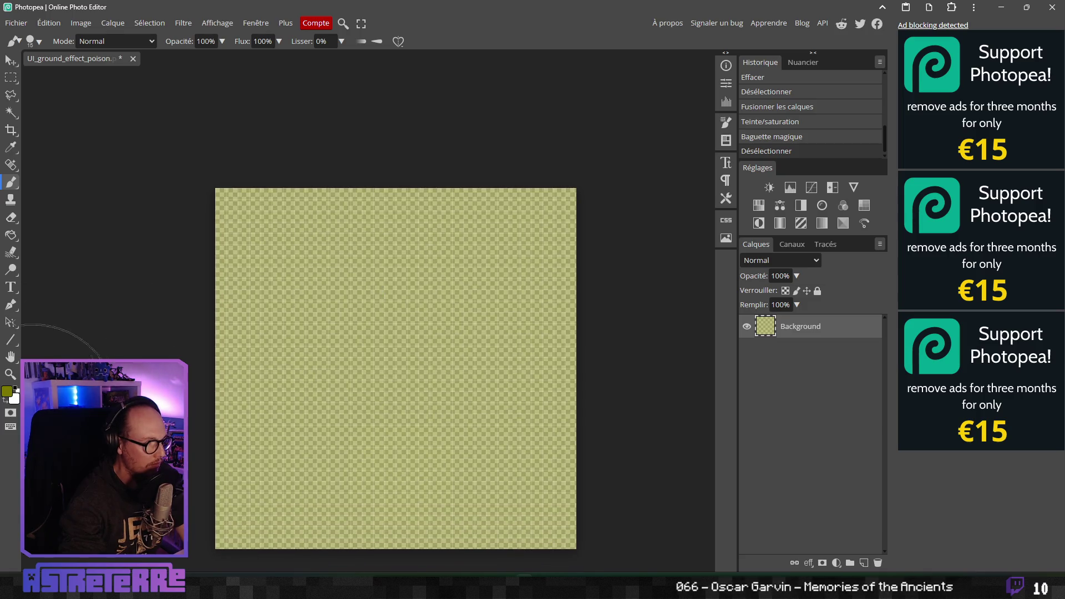
pyautogui.click(7, 393)
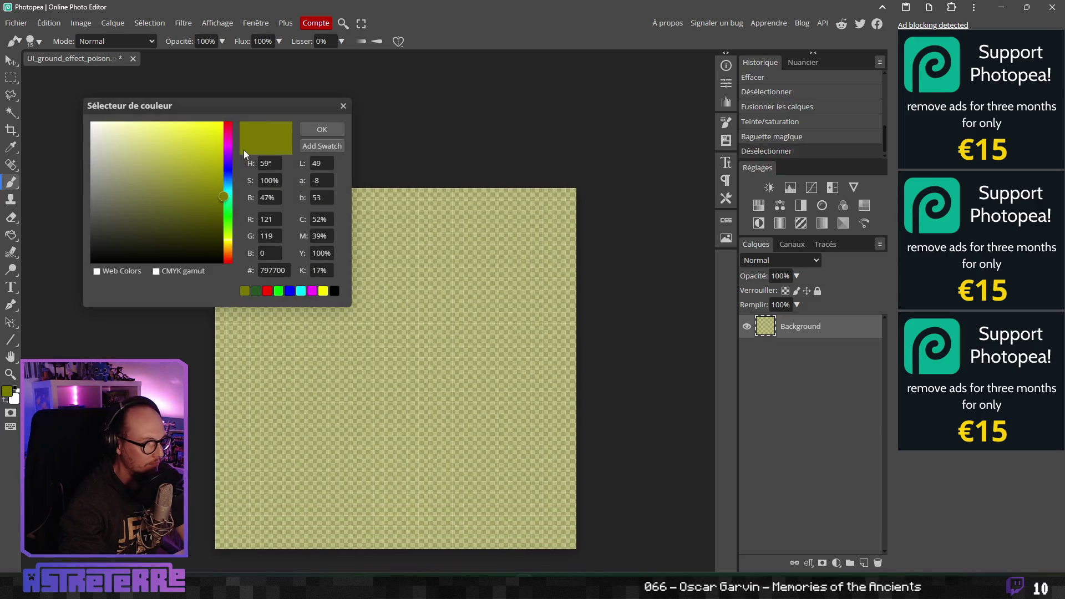
pyautogui.click(336, 129)
# Apply Hue/Saturation with hue -5, saturation 50 and lightness 27
pyautogui.click(81, 23)
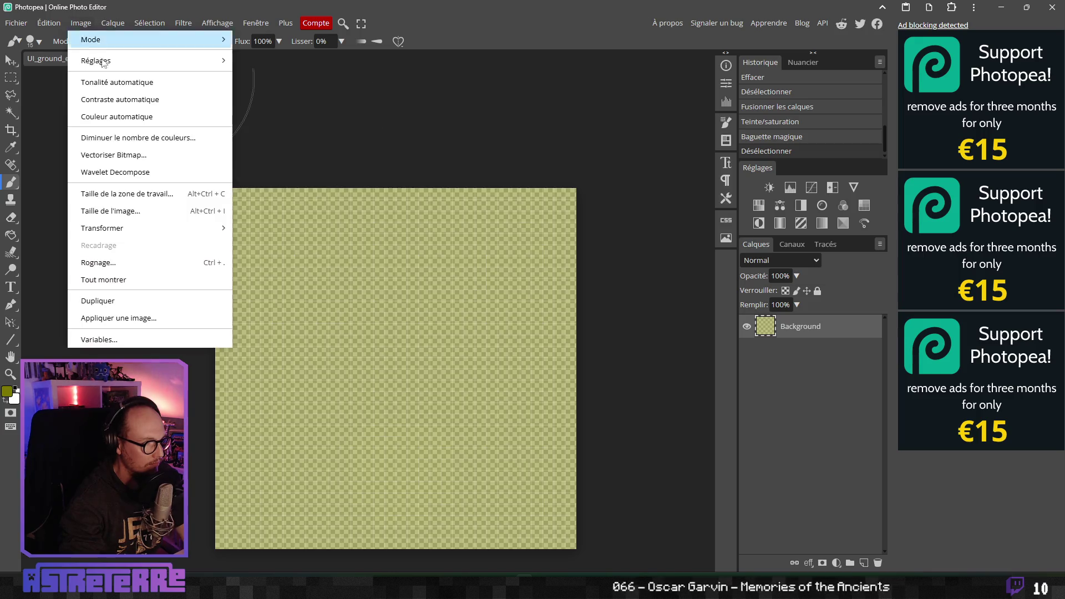
pyautogui.moveTo(138, 62)
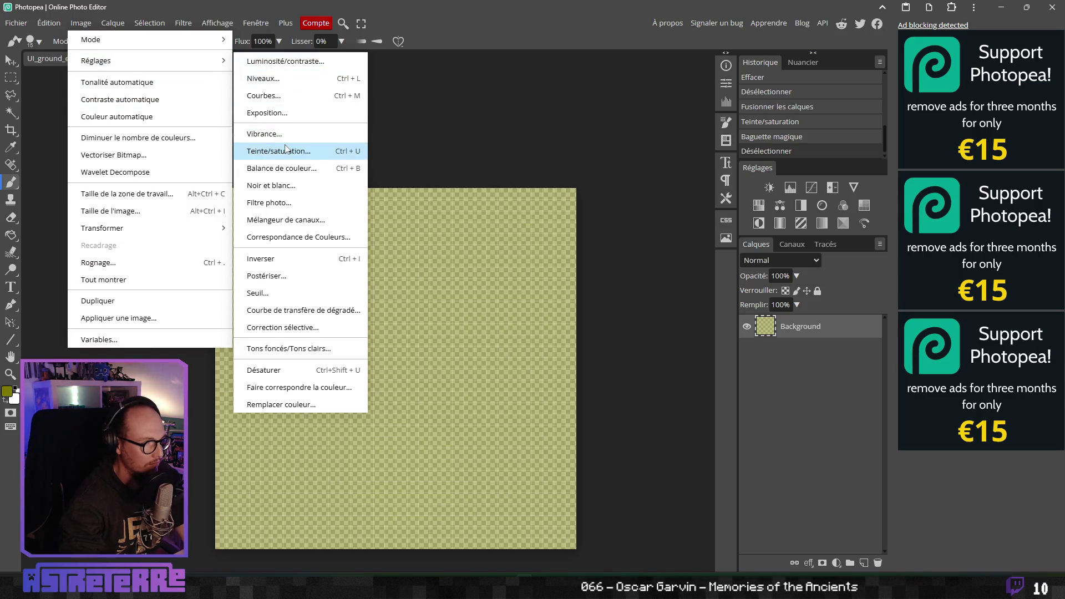
pyautogui.click(278, 151)
pyautogui.moveTo(177, 161)
pyautogui.mouseDown()
pyautogui.moveTo(181, 196)
pyautogui.moveTo(265, 201)
pyautogui.mouseUp()
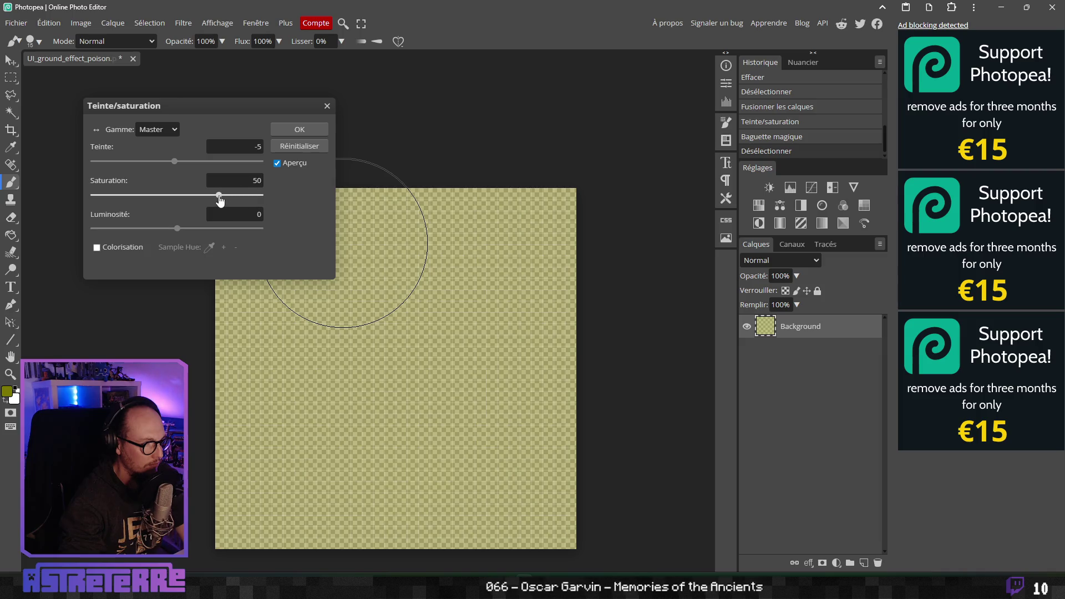
pyautogui.moveTo(178, 233); pyautogui.dragTo(195, 234)
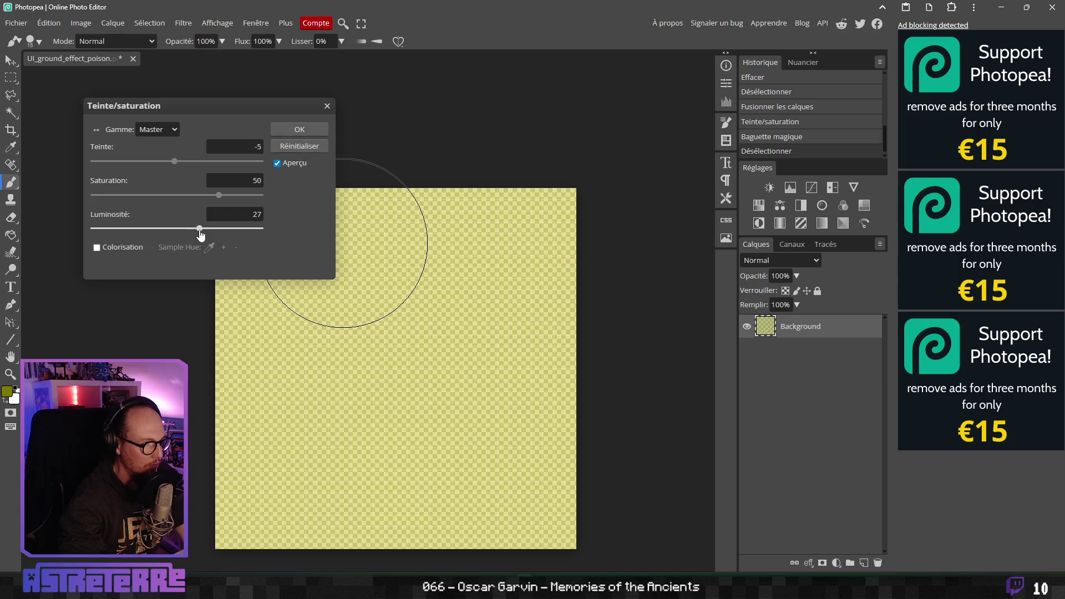
pyautogui.click(252, 179)
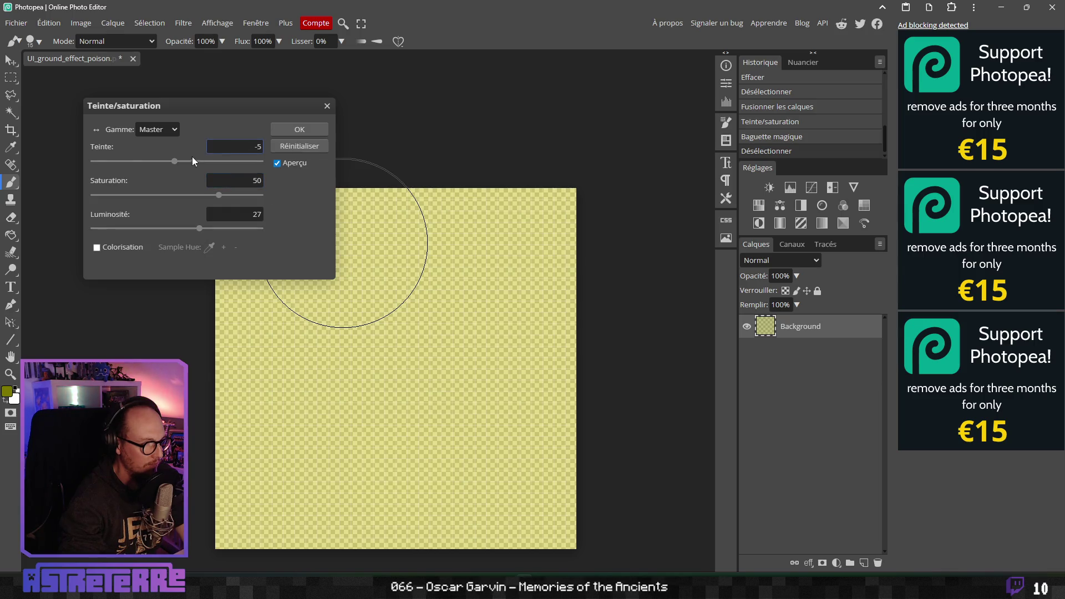
pyautogui.click(288, 131)
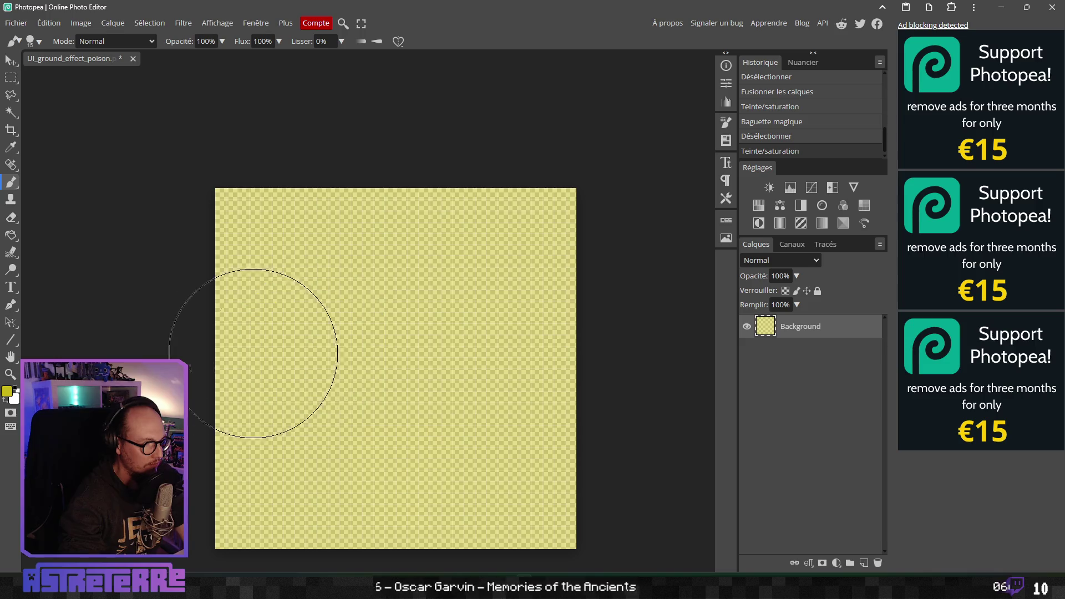
pyautogui.scroll(-3, 483, 233)
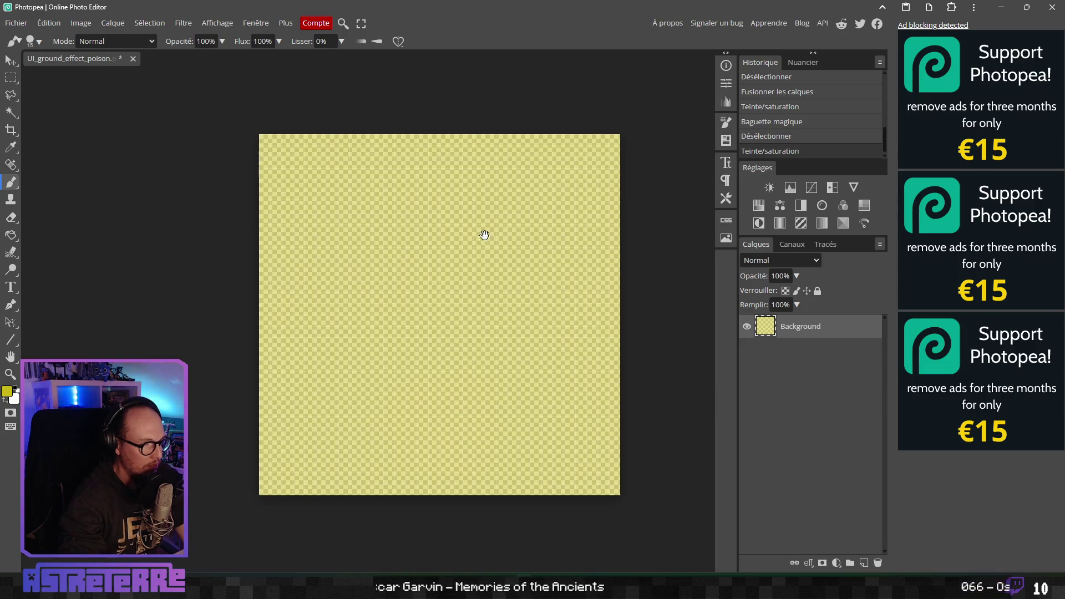
pyautogui.click(16, 23)
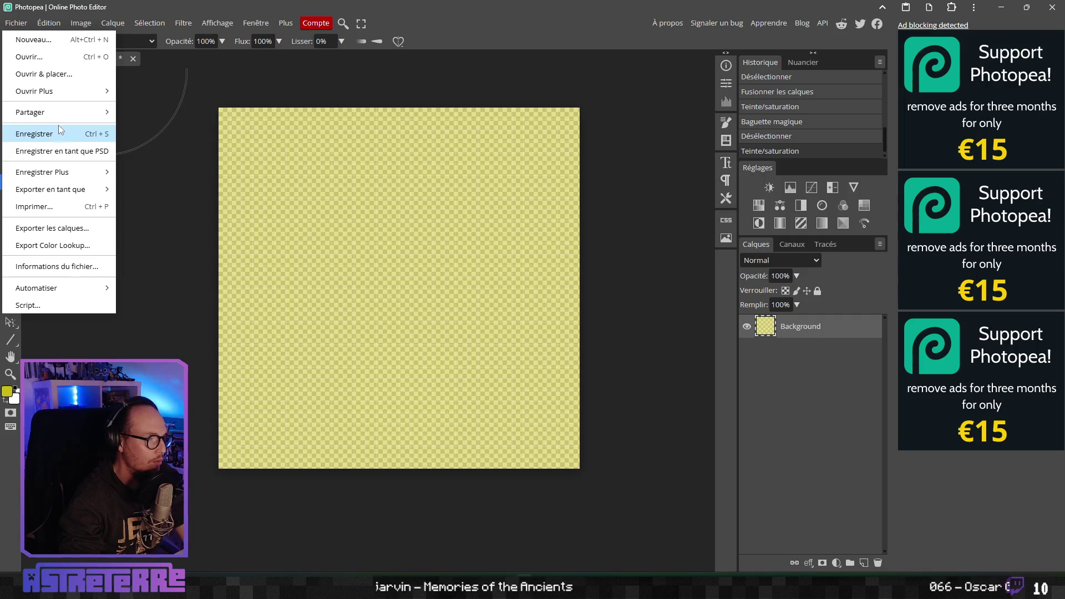
# Open stat_icon_piercing.png from the UI folder after searching 'pi' in the open dialog
pyautogui.click(54, 66)
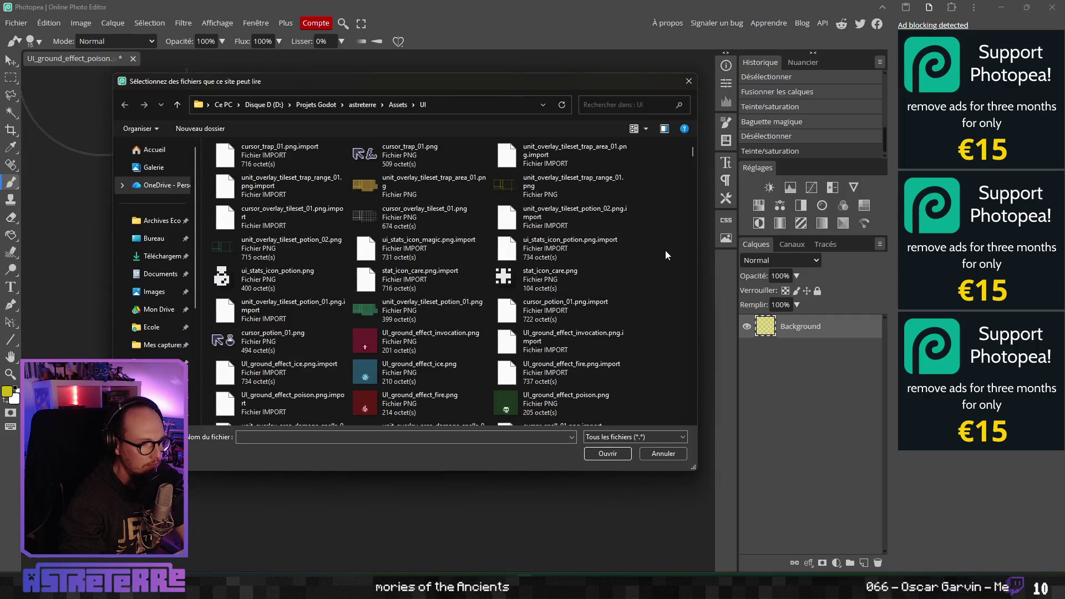
pyautogui.hotkey('alt', 'Tab')
pyautogui.hotkey('alt', 'Tab')
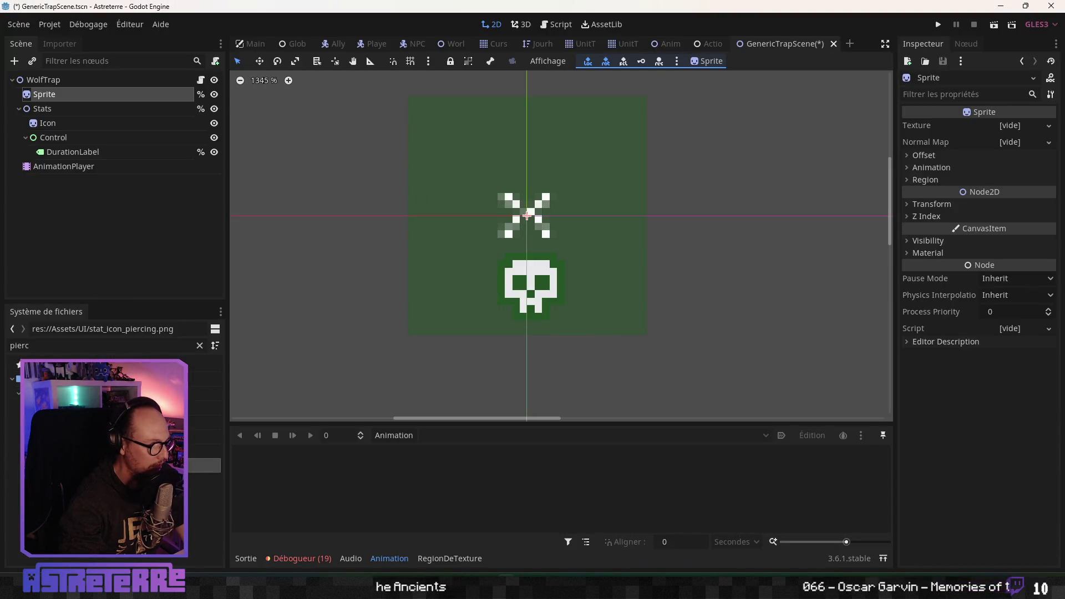
pyautogui.hotkey('alt', 'Tab')
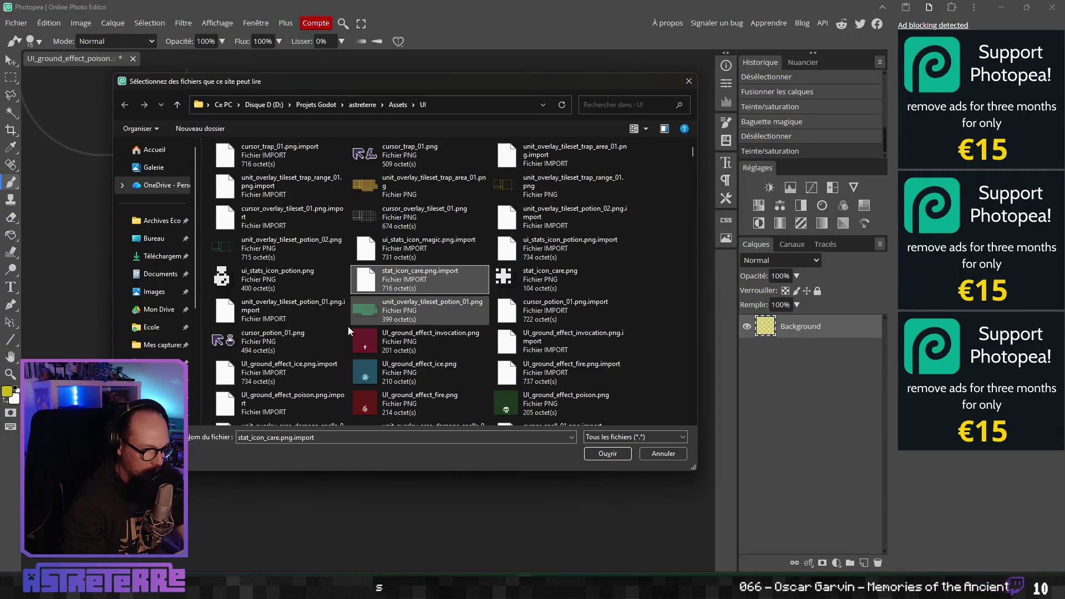
pyautogui.scroll(-3, 443, 347)
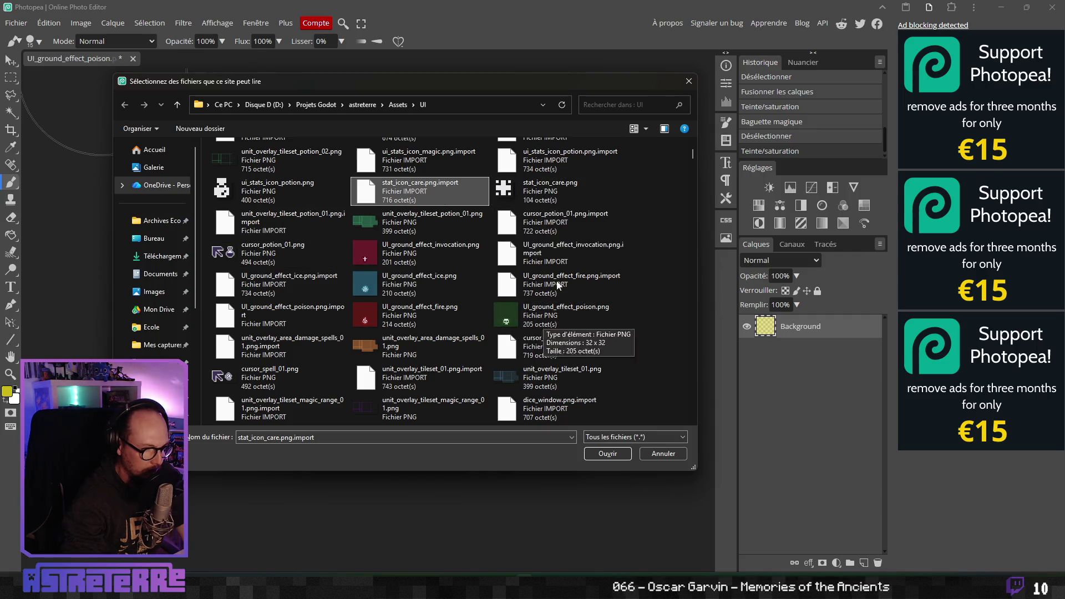
pyautogui.click(616, 101)
pyautogui.write('pier')
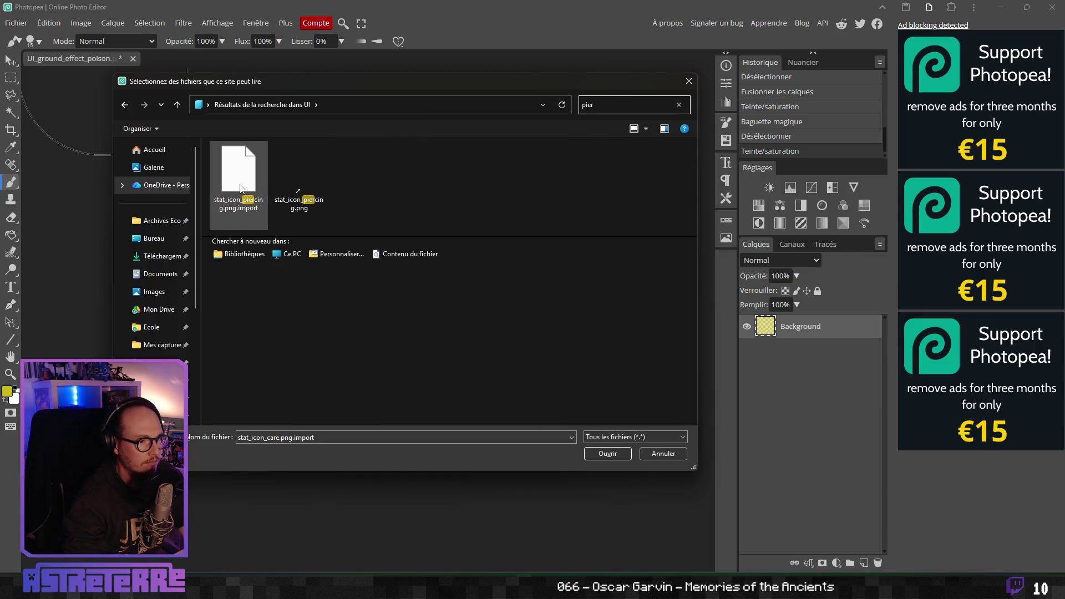
pyautogui.click(299, 177)
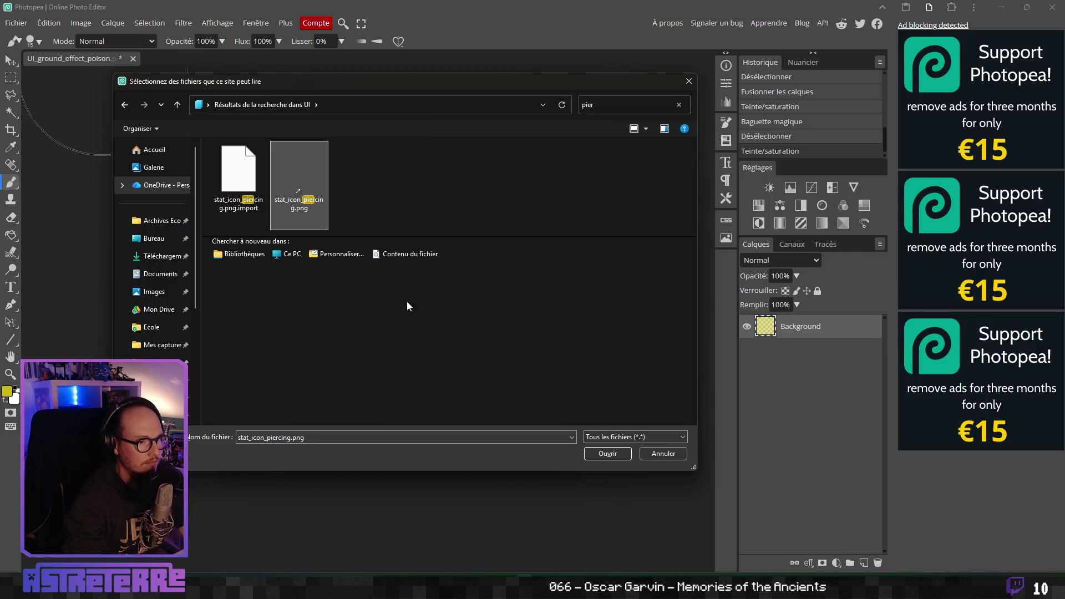
pyautogui.click(599, 455)
# Copy the whole piercing icon, paste it onto the poison tile, and move it near the bottom
pyautogui.scroll(5, 361, 331)
pyautogui.hotkey('ctrl', 'a')
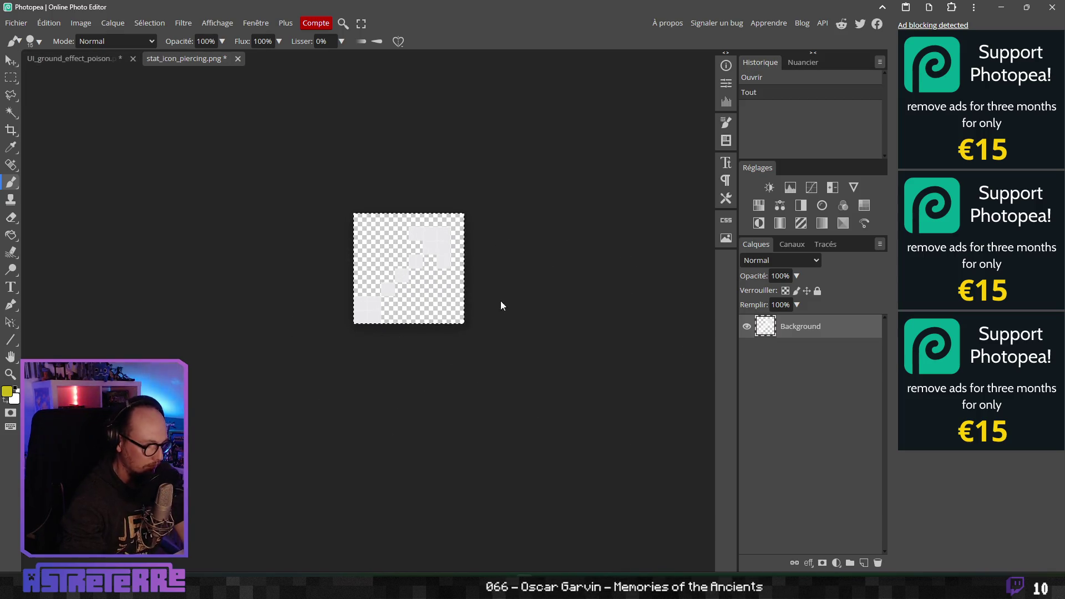
pyautogui.hotkey('ctrl', 'c')
pyautogui.click(70, 58)
pyautogui.hotkey('ctrl', 'v')
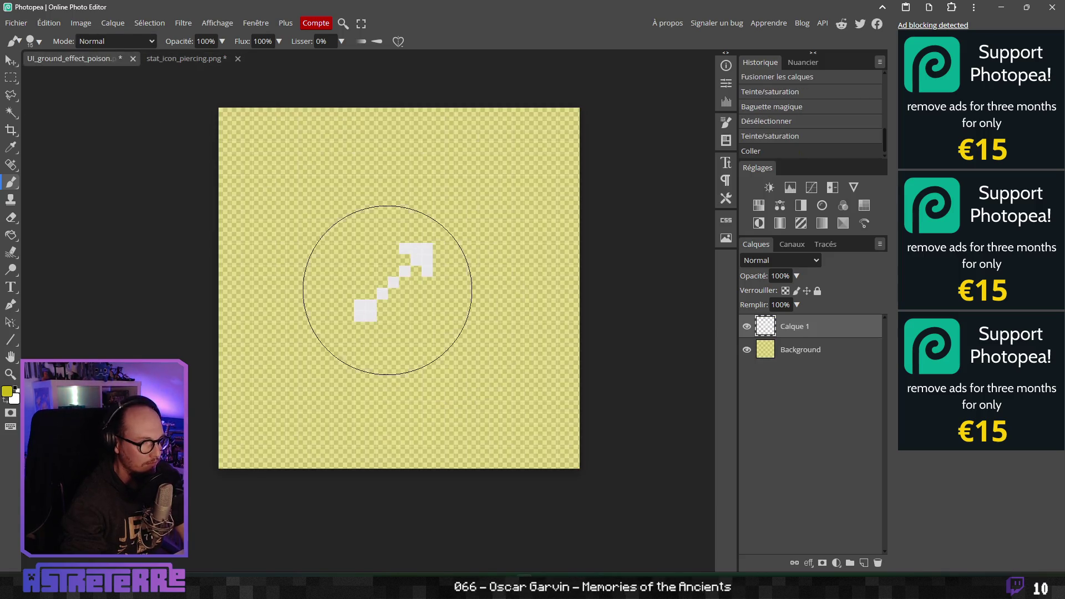
pyautogui.press('v')
pyautogui.moveTo(417, 281)
pyautogui.mouseDown()
pyautogui.moveTo(415, 402)
pyautogui.moveTo(428, 398)
pyautogui.mouseUp()
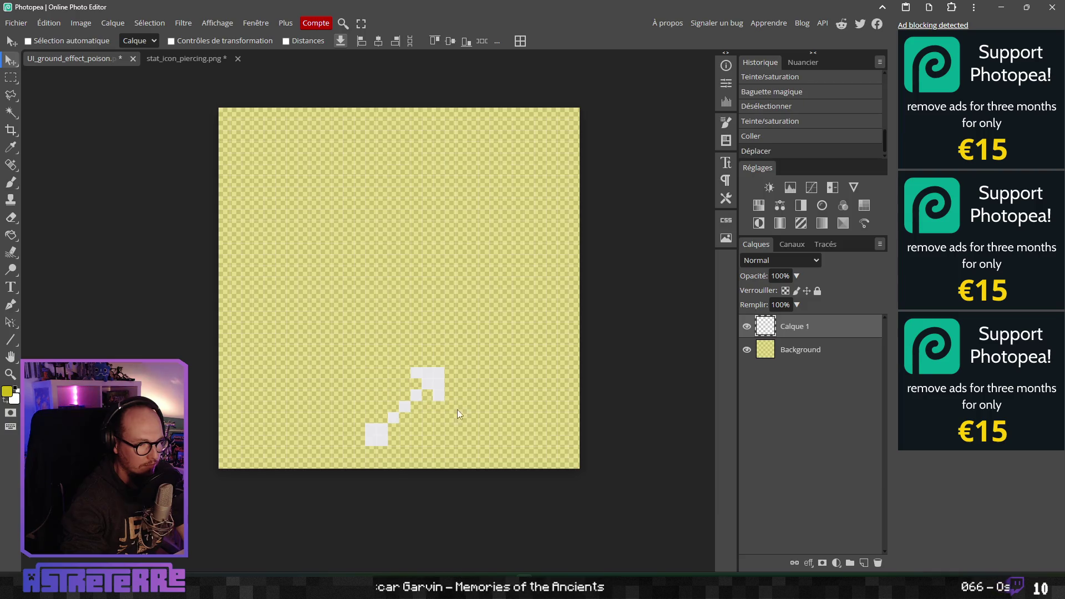
# Set the brush size to 1 px
pyautogui.scroll(2, 457, 410)
pyautogui.press('b')
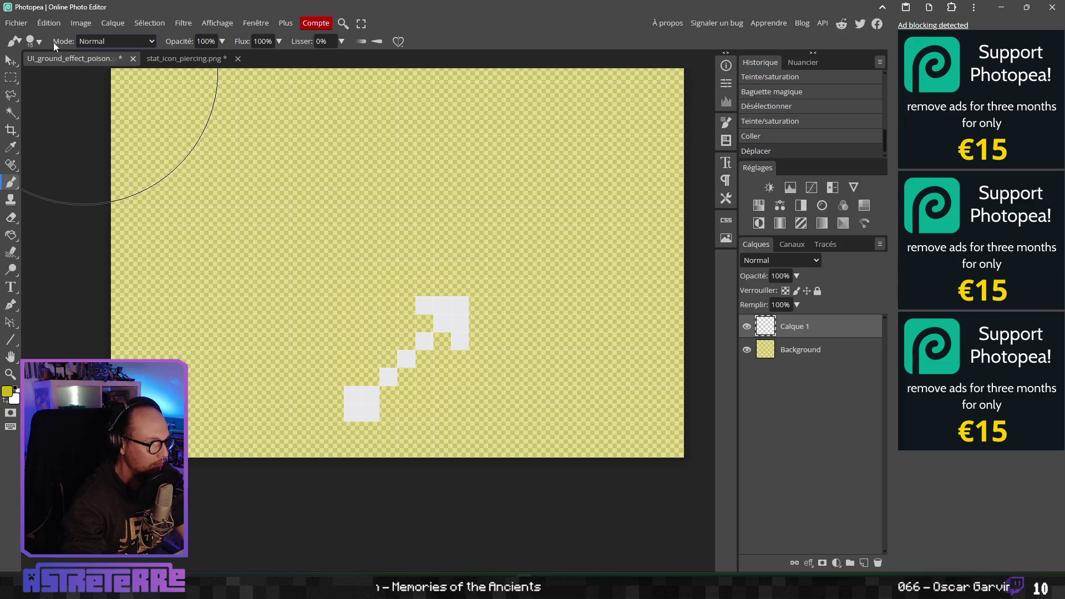
pyautogui.click(37, 41)
pyautogui.moveTo(100, 77); pyautogui.dragTo(34, 73)
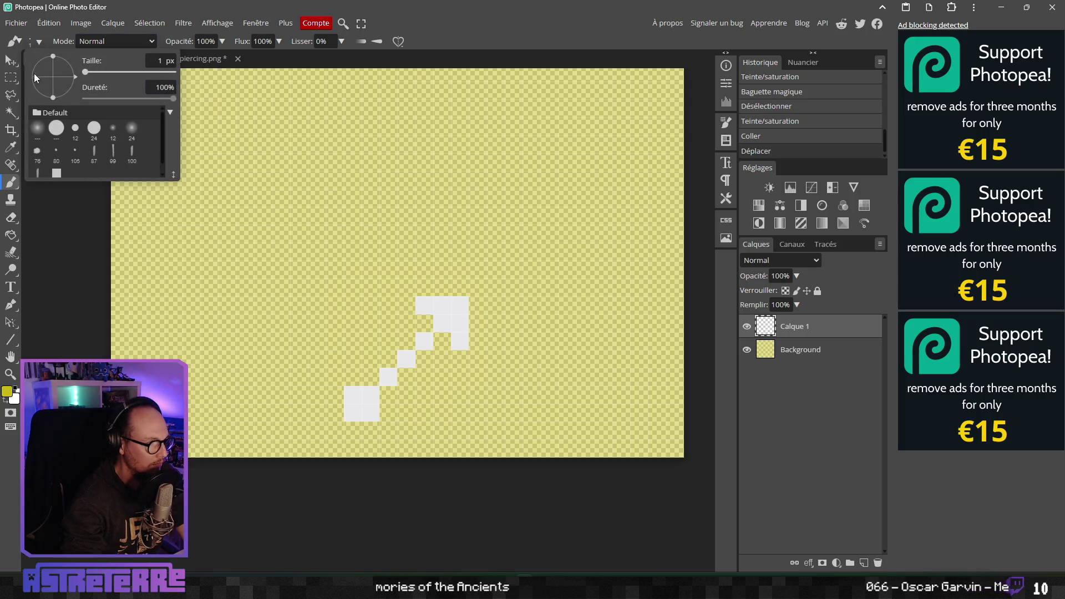
pyautogui.click(17, 42)
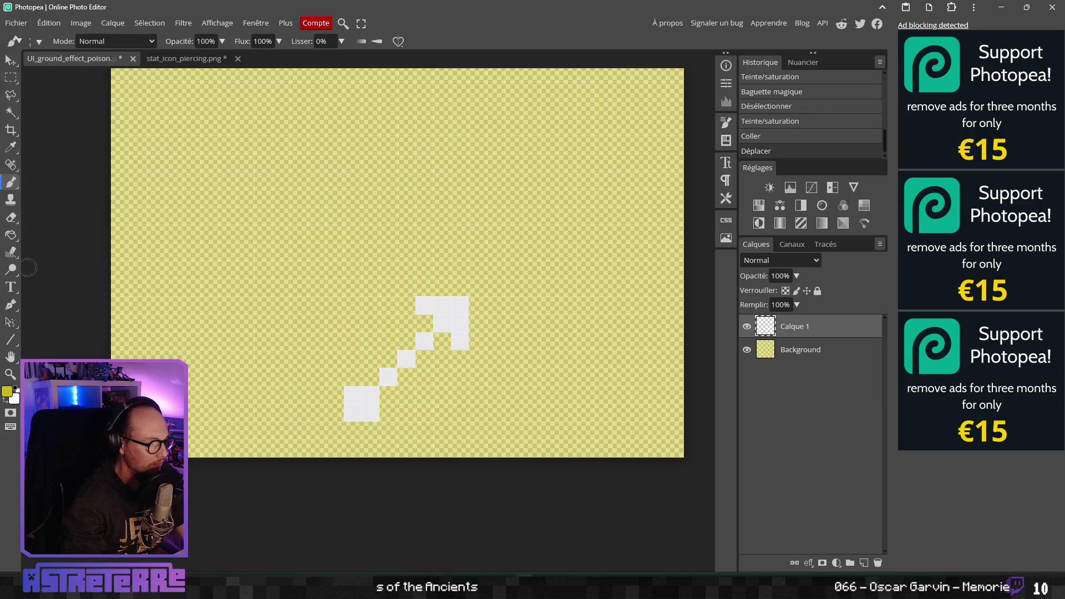
pyautogui.rightClick(8, 187)
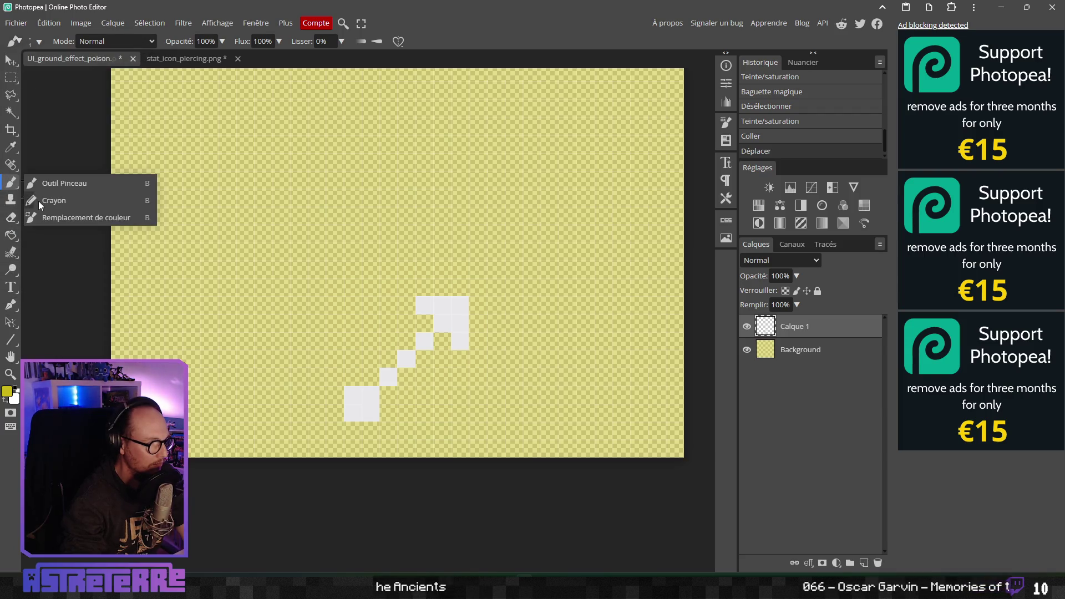
# Switch to the Pencil tool at a single-pixel size
pyautogui.click(89, 199)
pyautogui.click(40, 42)
pyautogui.moveTo(99, 72); pyautogui.dragTo(59, 92)
pyautogui.click(345, 274)
# Draw an olive-yellow pixel outline around the arrowhead, shaft and tail
pyautogui.click(362, 312)
pyautogui.click(344, 294)
pyautogui.moveTo(361, 276); pyautogui.dragTo(408, 276)
pyautogui.moveTo(415, 312); pyautogui.dragTo(416, 331)
pyautogui.click(398, 348)
pyautogui.click(380, 330)
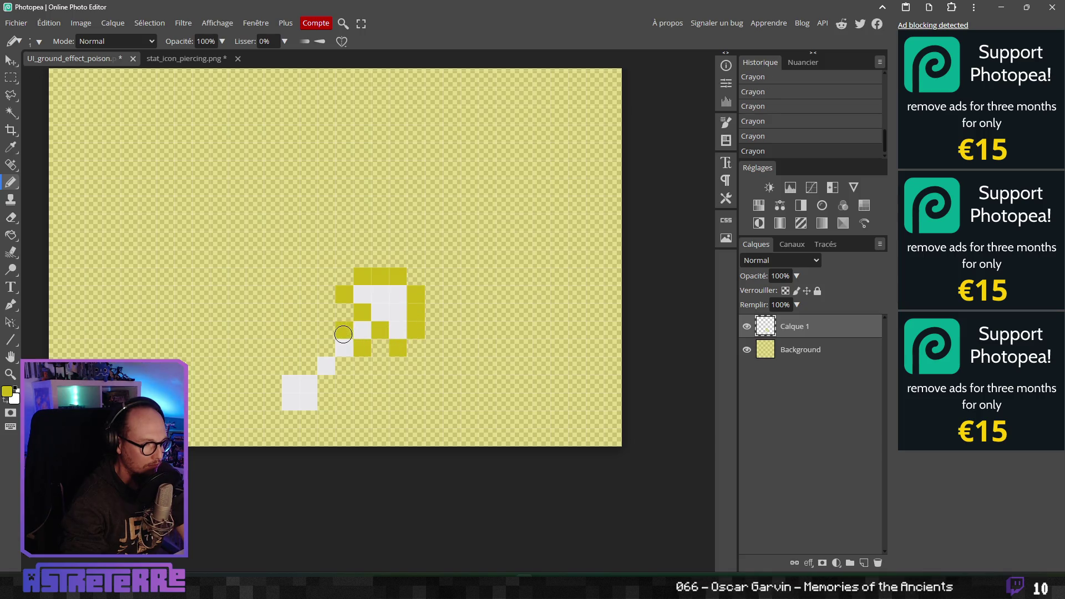
pyautogui.moveTo(308, 366)
pyautogui.mouseDown()
pyautogui.moveTo(278, 376)
pyautogui.moveTo(273, 404)
pyautogui.moveTo(310, 419)
pyautogui.mouseUp()
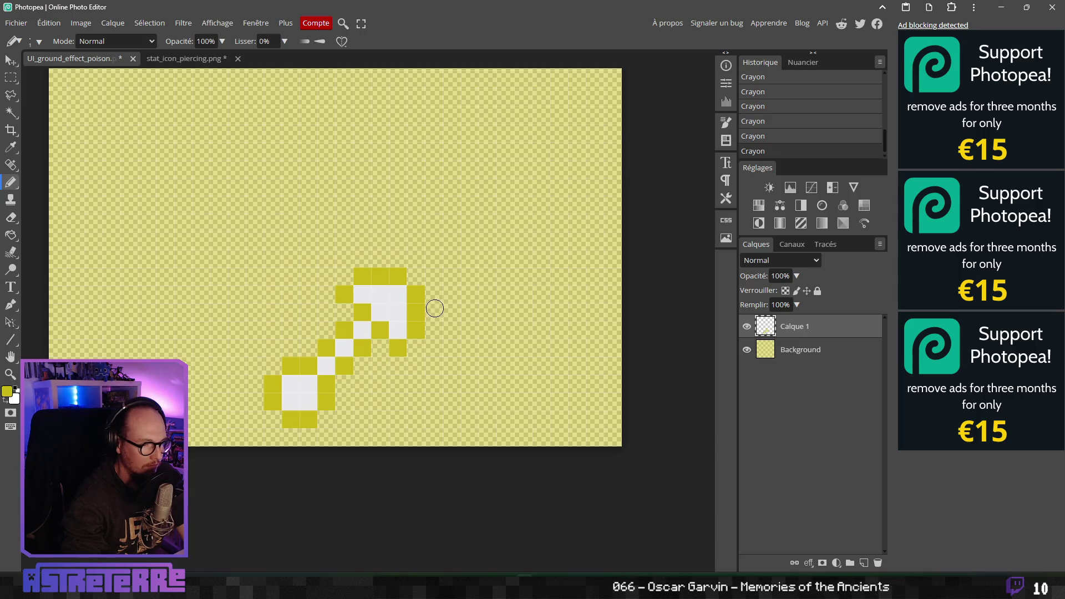
pyautogui.scroll(-5, 436, 306)
pyautogui.scroll(5, 413, 331)
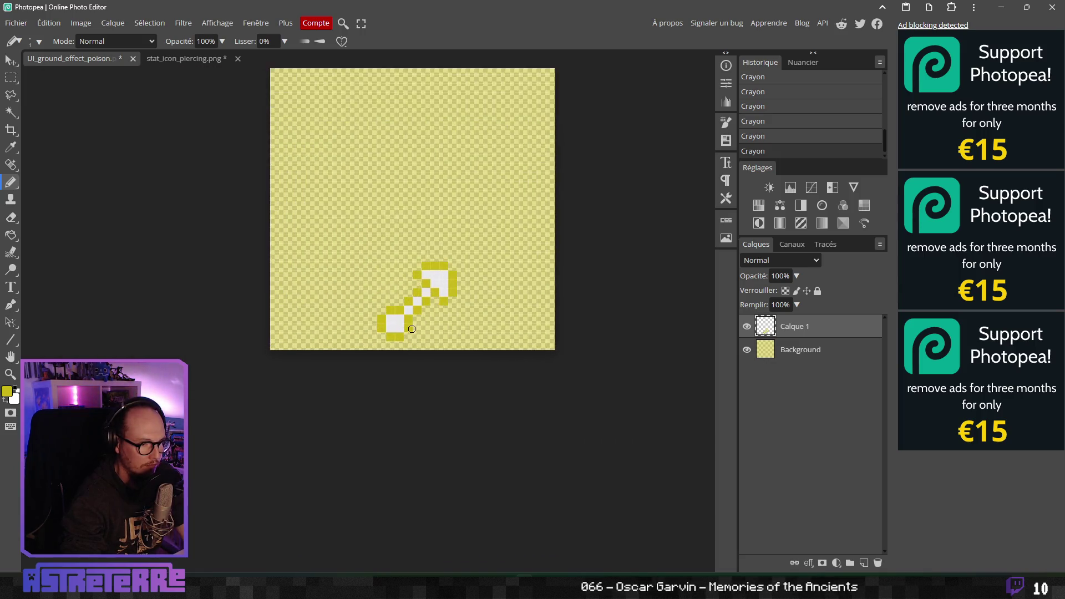
pyautogui.moveTo(397, 324); pyautogui.dragTo(391, 331)
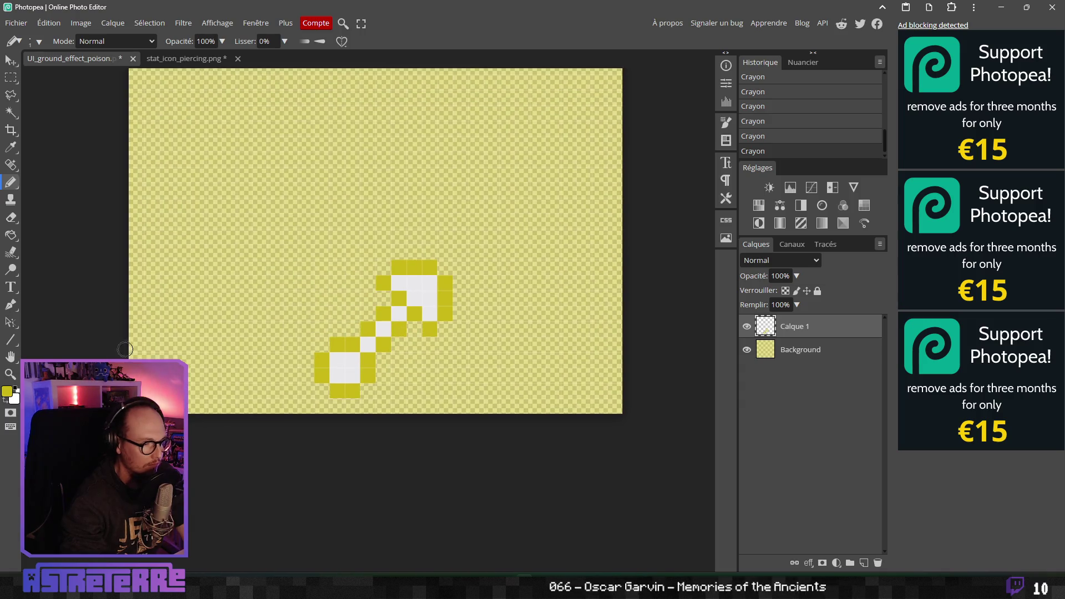
# Repaint the arrowhead and shaft outline in a brighter yellow
pyautogui.click(6, 391)
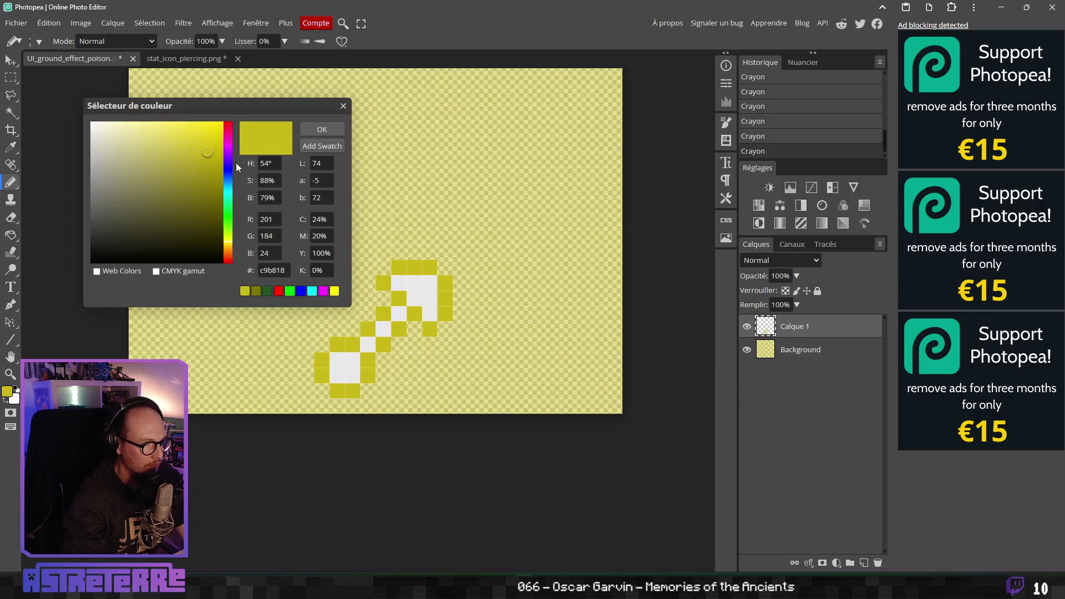
pyautogui.click(214, 141)
pyautogui.click(340, 128)
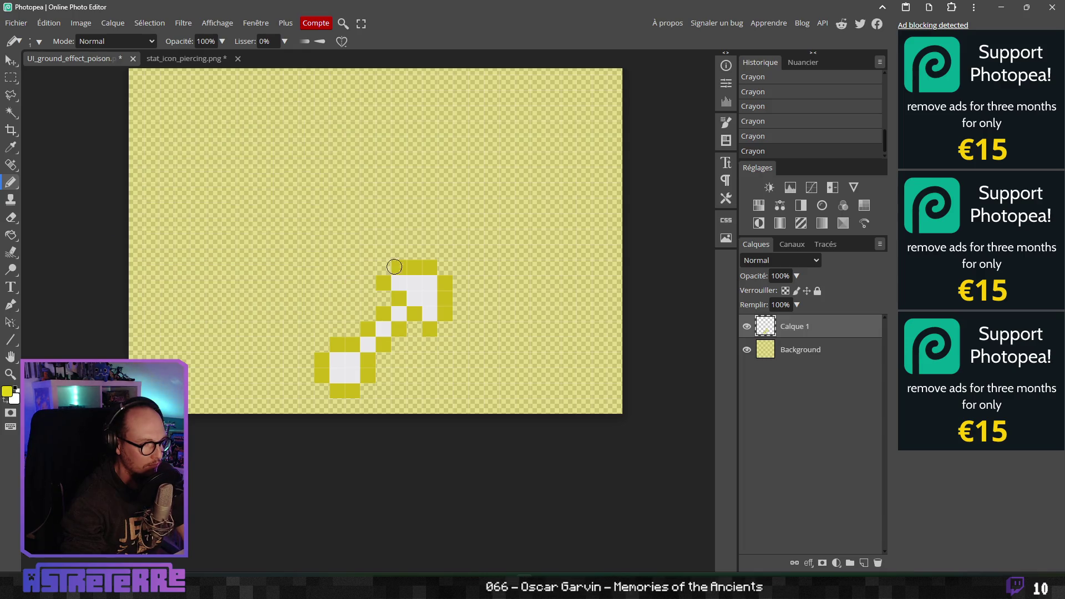
pyautogui.moveTo(411, 268)
pyautogui.mouseDown()
pyautogui.moveTo(399, 267)
pyautogui.moveTo(445, 287)
pyautogui.moveTo(443, 308)
pyautogui.mouseUp()
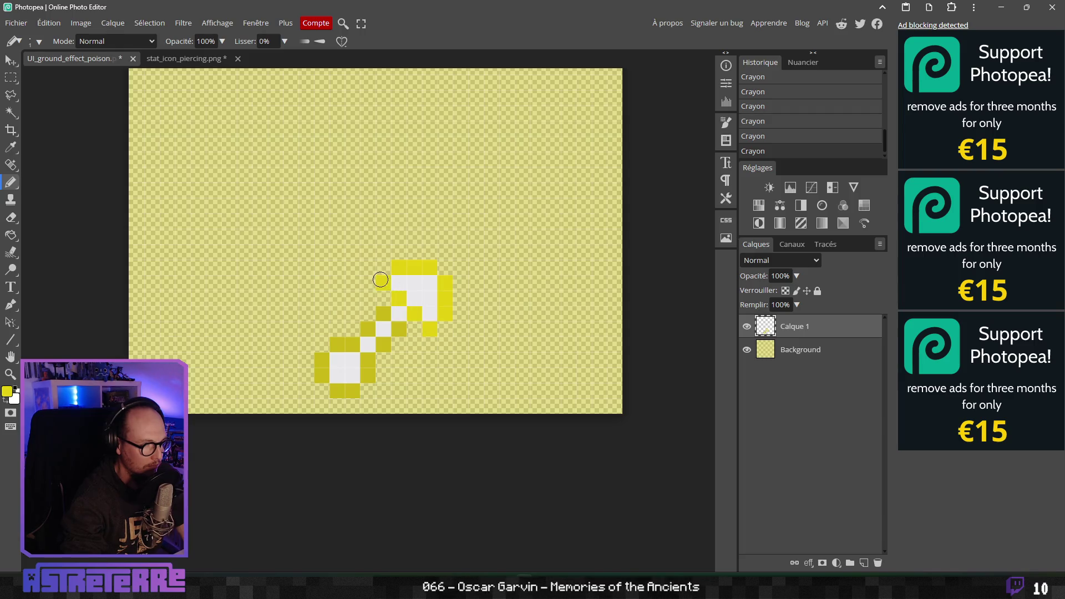
pyautogui.moveTo(385, 315); pyautogui.dragTo(389, 341)
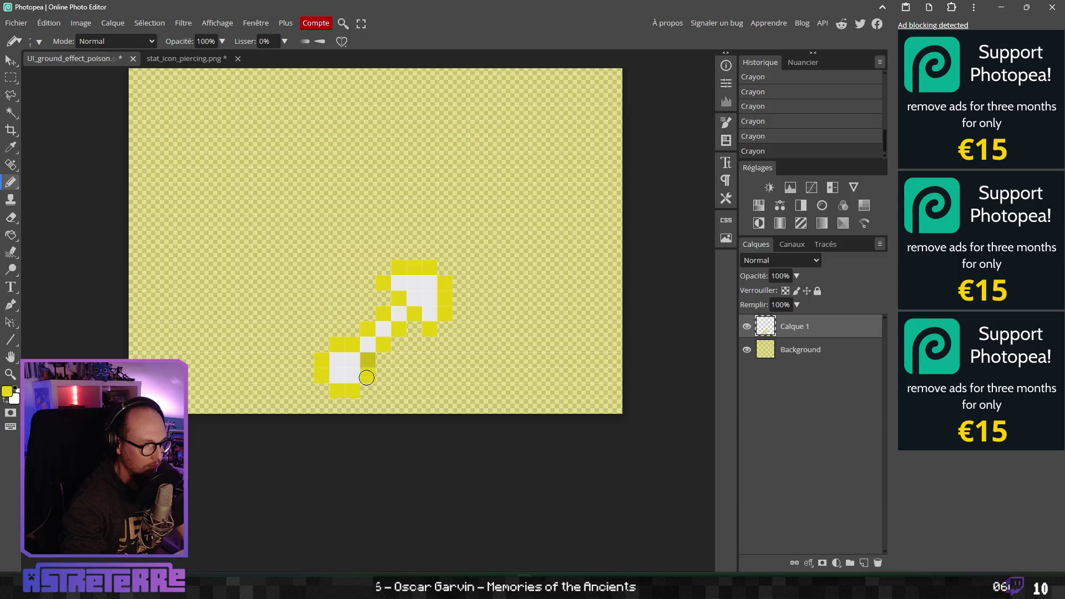
# Undo the brighter yellow strokes and repaint the arrow's top pixel in darker yellow
pyautogui.scroll(-4, 485, 352)
pyautogui.scroll(2, 489, 347)
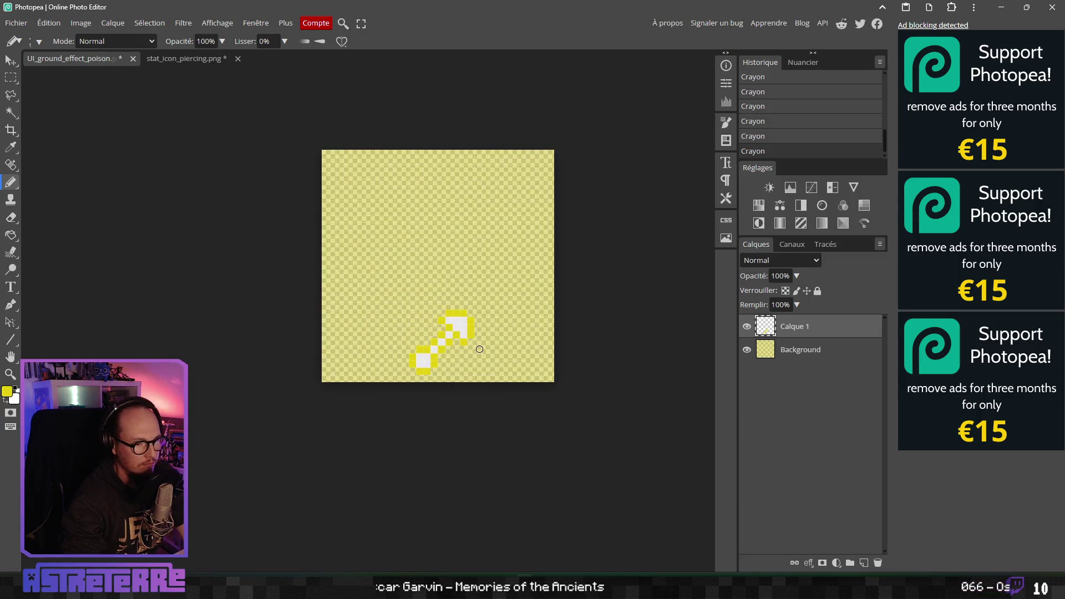
pyautogui.scroll(1, 480, 350)
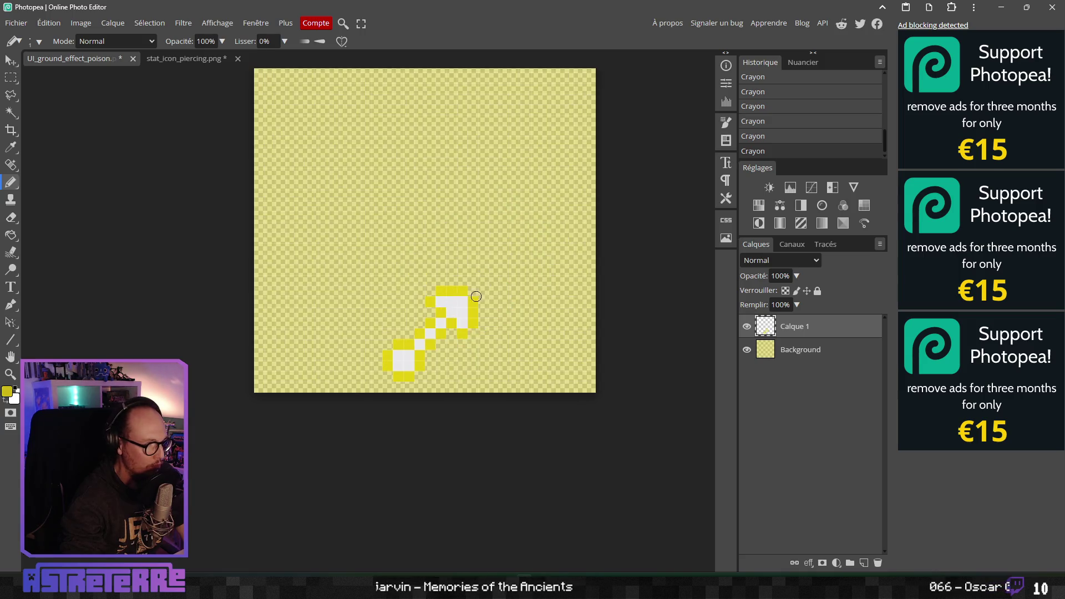
pyautogui.scroll(3, 469, 316)
pyautogui.scroll(-4, 462, 340)
pyautogui.scroll(2, 469, 333)
pyautogui.hotkey('ctrl', 'z')
pyautogui.hotkey('ctrl', 'z')
pyautogui.hotkey('ctrl', 'z')
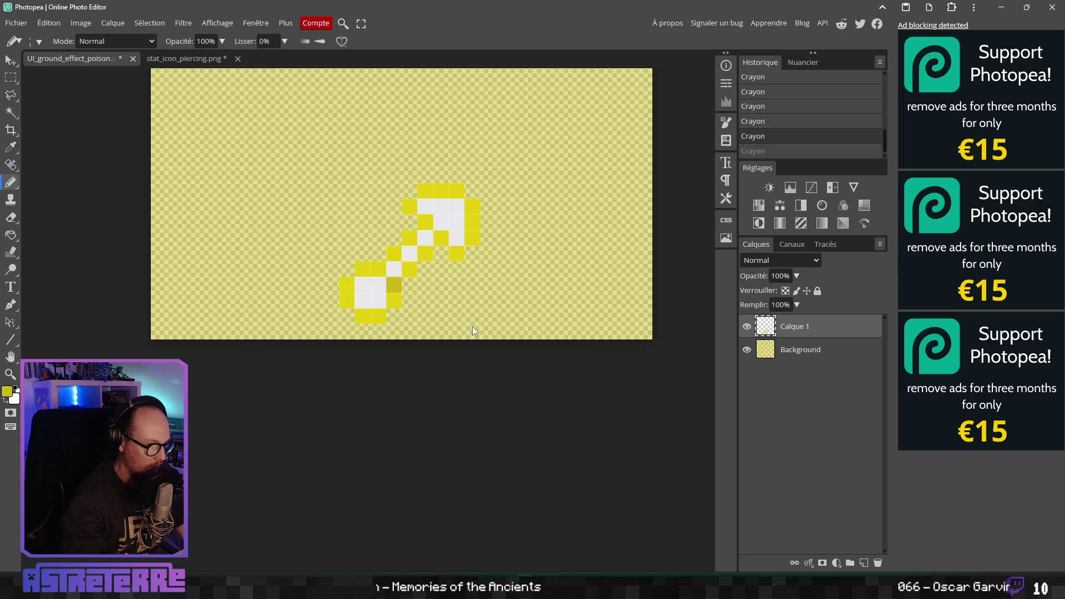
pyautogui.hotkey('ctrl', 'z')
pyautogui.hotkey('ctrl', 'z')
pyautogui.hotkey('ctrl', 'z')
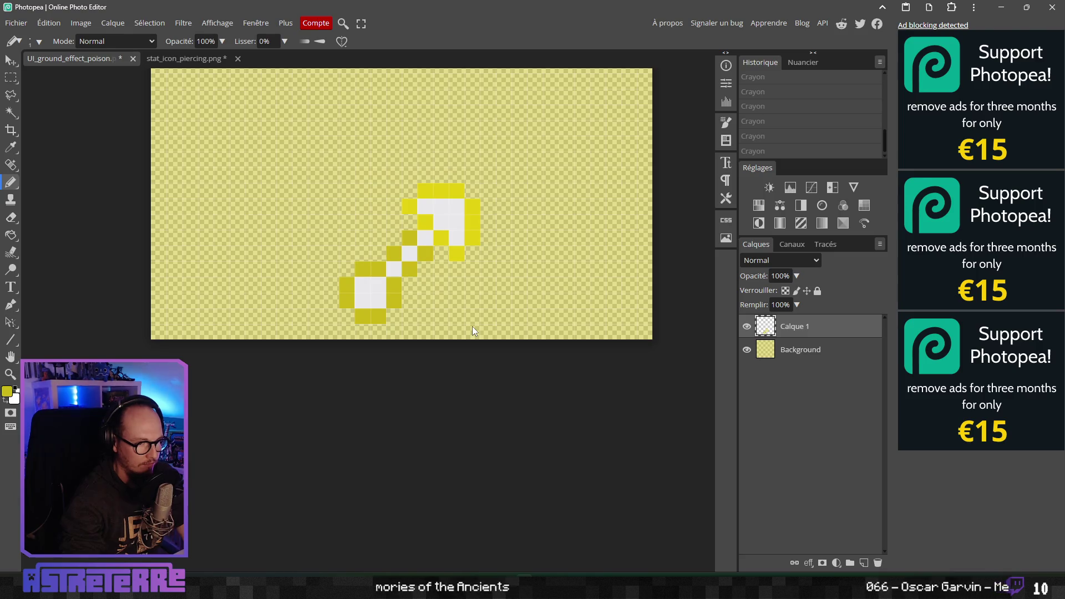
pyautogui.hotkey('ctrl', 'z')
pyautogui.hotkey('ctrl', 'z')
pyautogui.hotkey('ctrl', 'z')
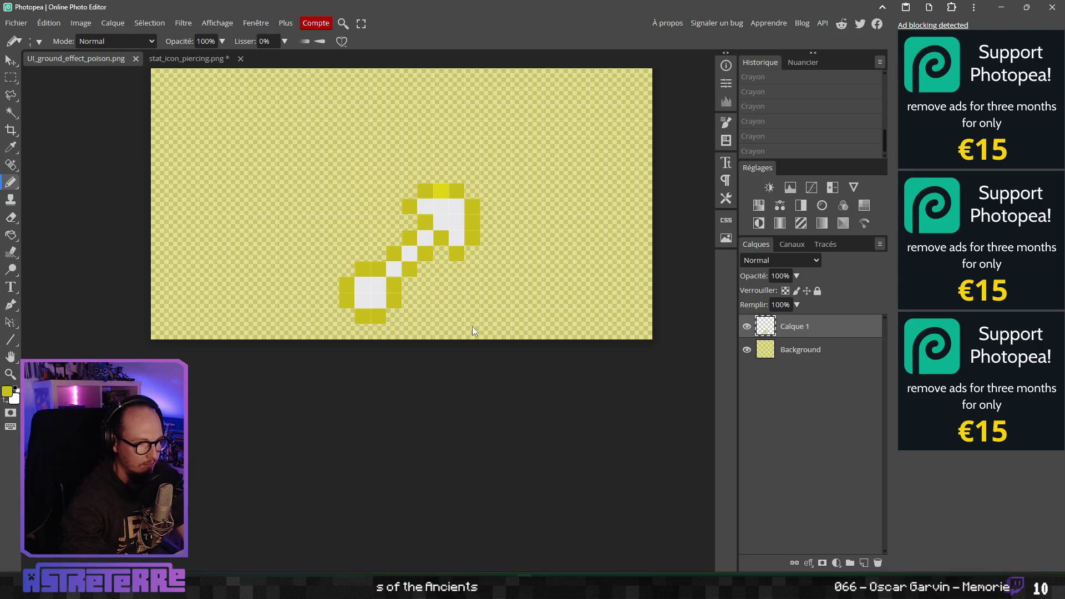
pyautogui.click(443, 190)
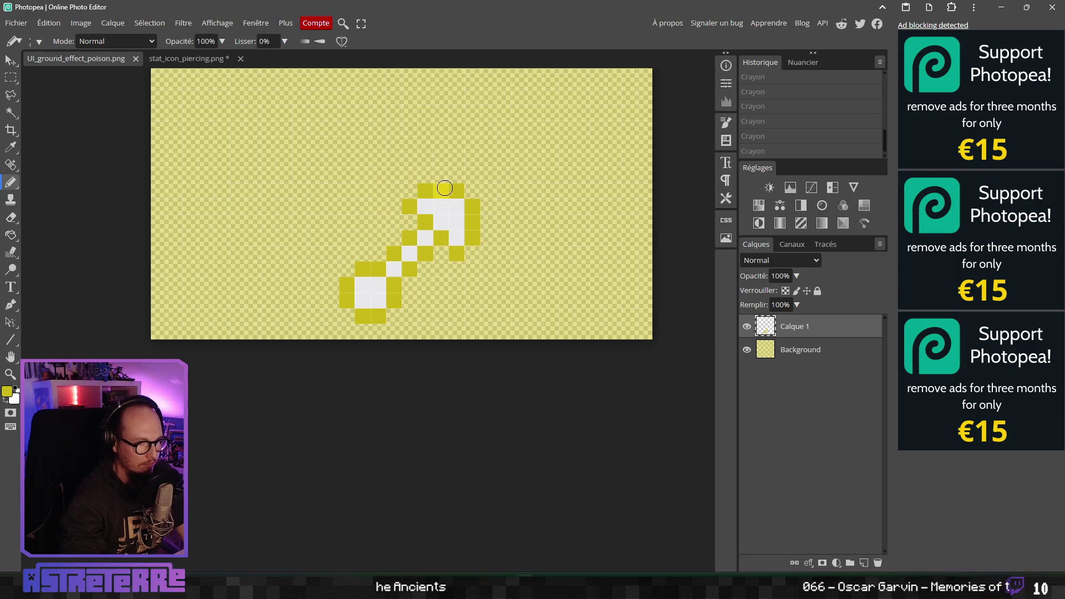
# Shift the arrow layer Calque 1 one pixel left with the Move tool
pyautogui.scroll(-2, 519, 243)
pyautogui.scroll(-2, 519, 243)
pyautogui.scroll(-5, 504, 233)
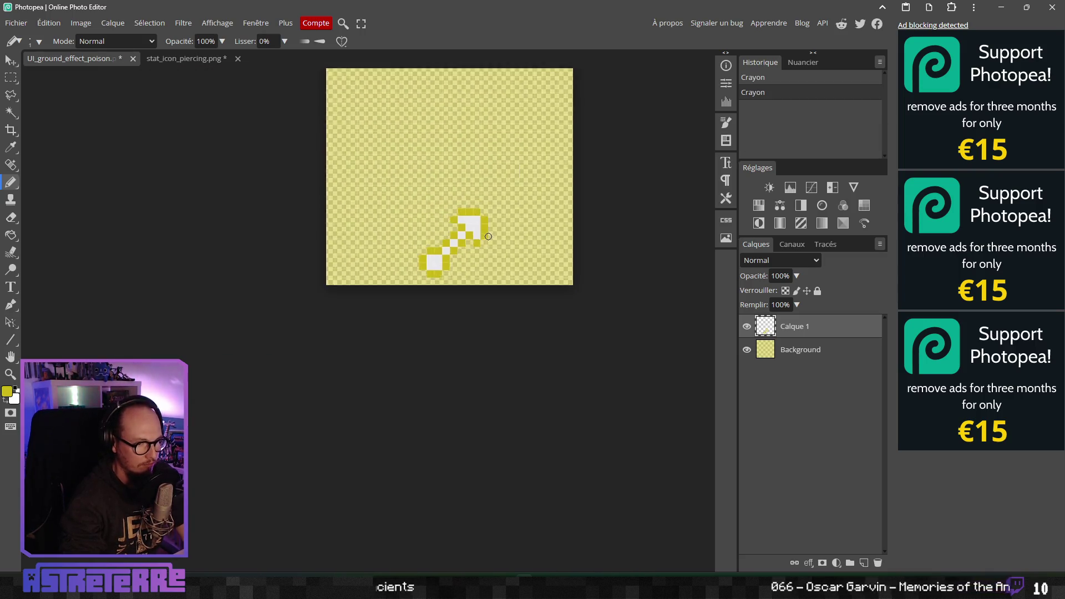
pyautogui.scroll(-2, 496, 310)
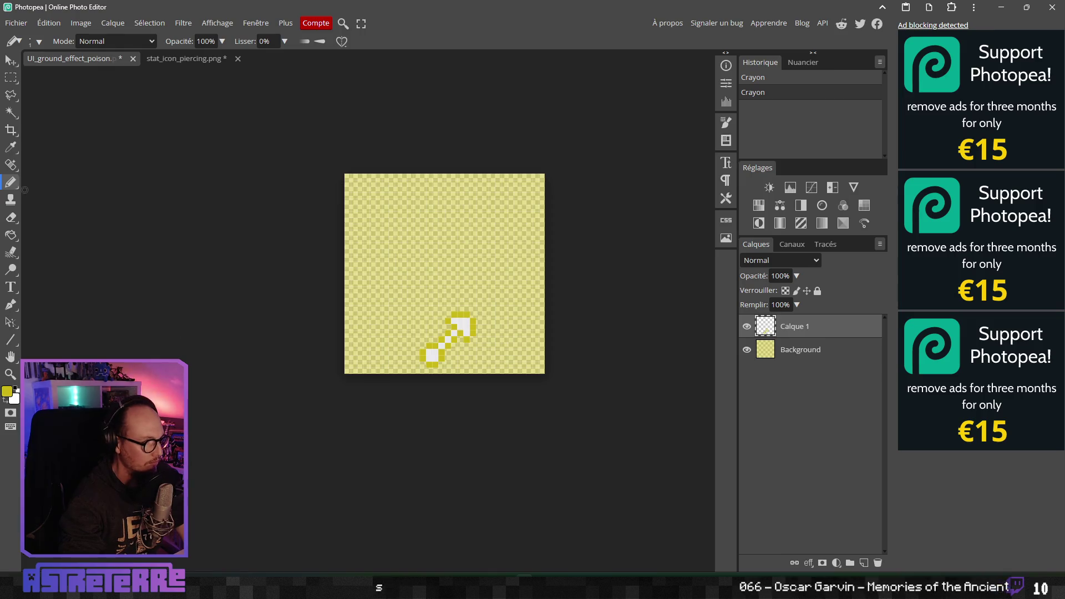
pyautogui.press('v')
pyautogui.scroll(2, 439, 374)
pyautogui.scroll(2, 446, 366)
pyautogui.scroll(-4, 454, 377)
pyautogui.scroll(1, 454, 378)
pyautogui.scroll(1, 461, 371)
pyautogui.moveTo(460, 373); pyautogui.dragTo(462, 369)
pyautogui.scroll(-2, 465, 397)
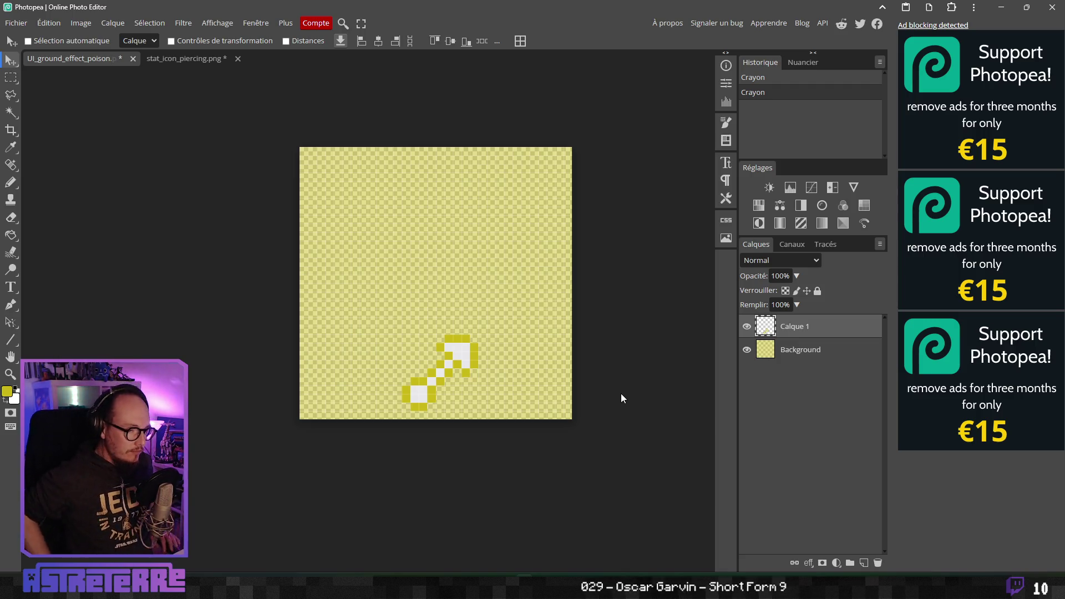
# Export the image as PNG and browse to astreterre/Assets/UI
pyautogui.click(16, 23)
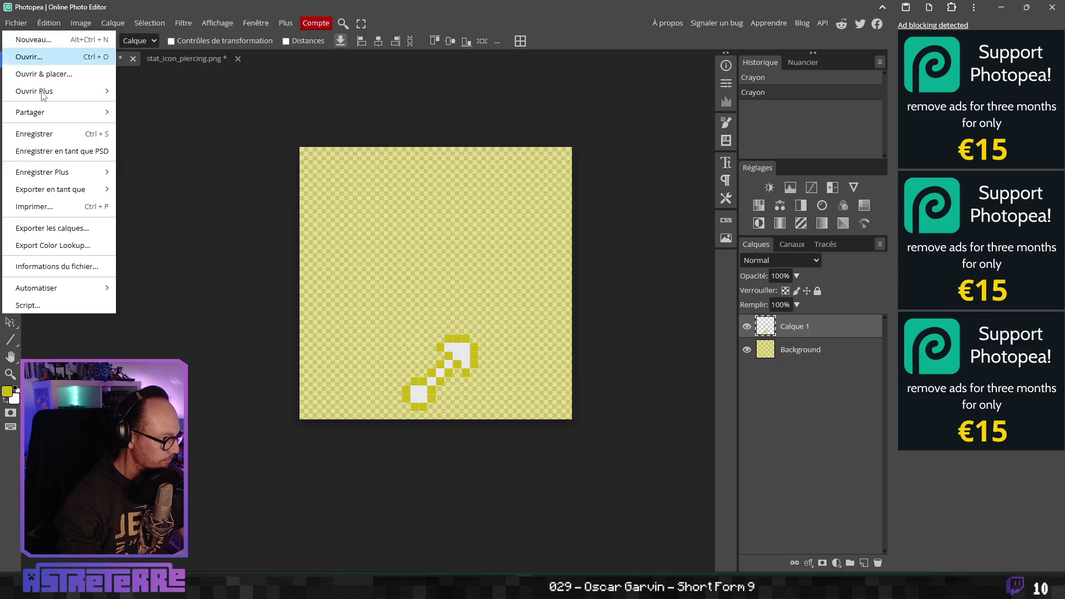
pyautogui.moveTo(66, 186)
pyautogui.click(133, 189)
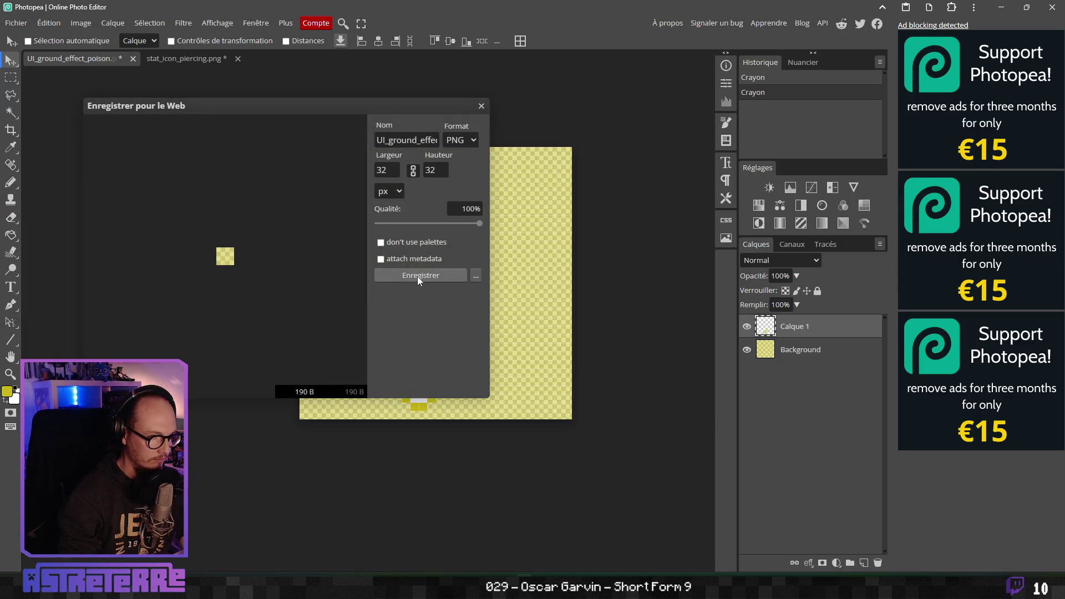
pyautogui.click(418, 276)
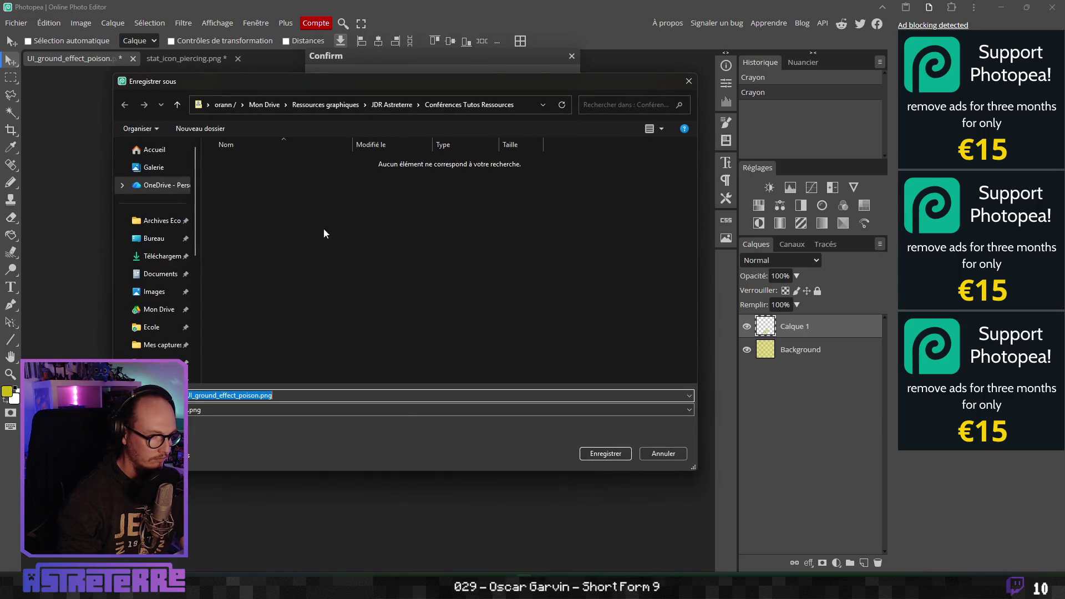
pyautogui.scroll(-3, 156, 288)
pyautogui.click(157, 235)
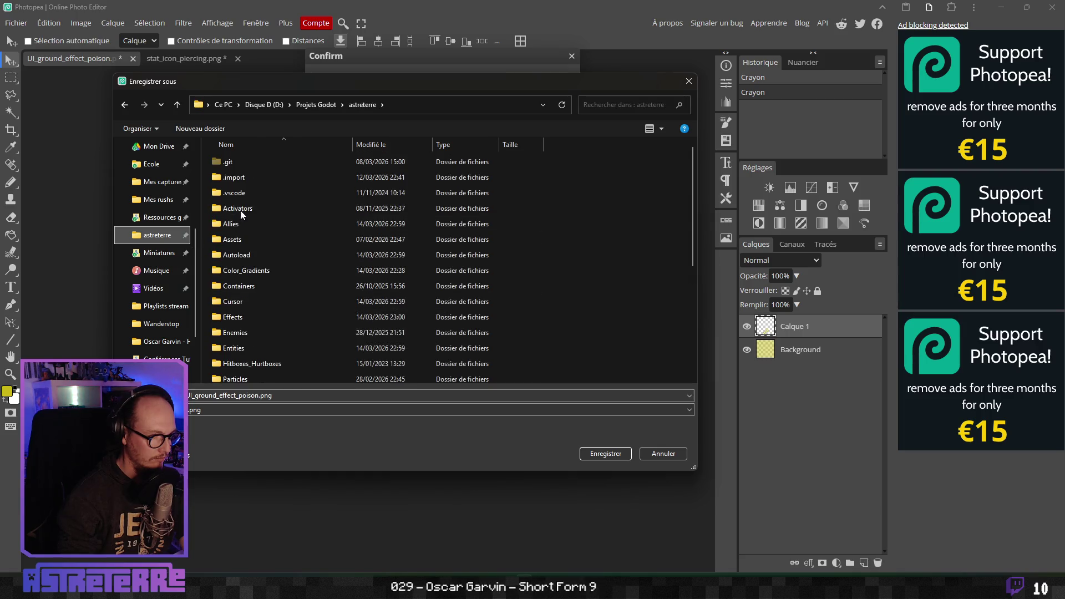
pyautogui.doubleClick(247, 240)
pyautogui.scroll(-5, 318, 341)
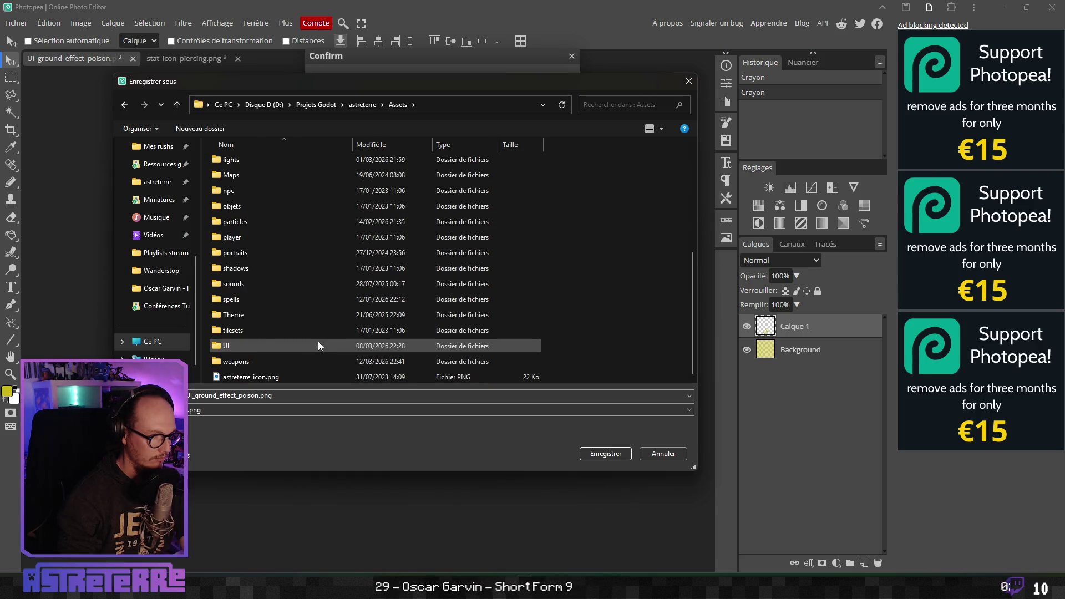
pyautogui.doubleClick(222, 345)
# Rename the file to UI_ground_effect_piercing.png and save it
pyautogui.click(256, 396)
pyautogui.press('BackSpace')
pyautogui.press('BackSpace')
pyautogui.press('BackSpace')
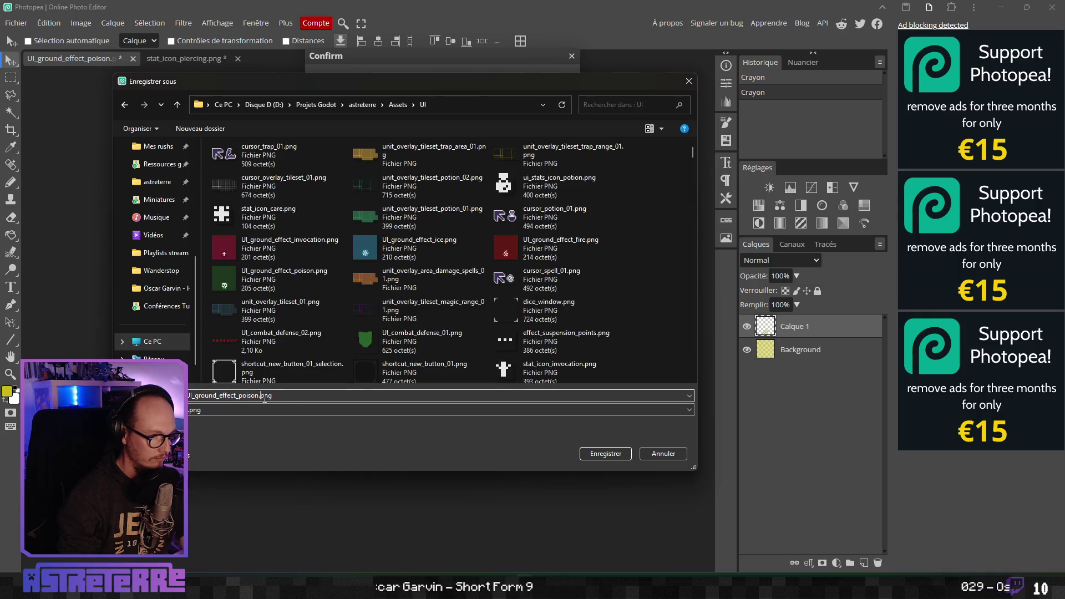
pyautogui.press('BackSpace')
pyautogui.write('iercing')
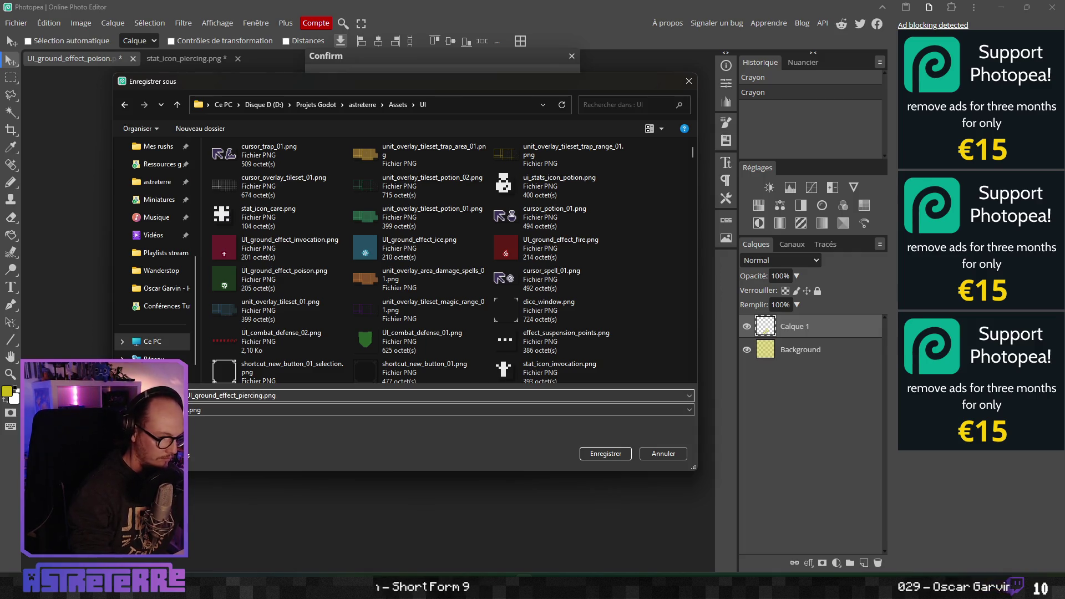
pyautogui.press('Return')
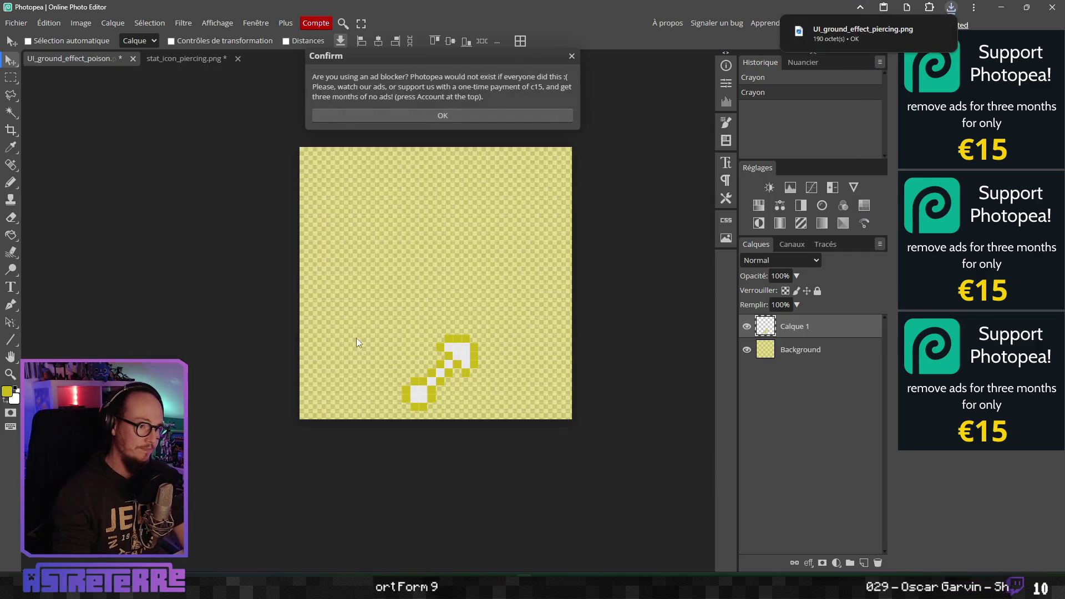
pyautogui.click(389, 114)
pyautogui.click(16, 25)
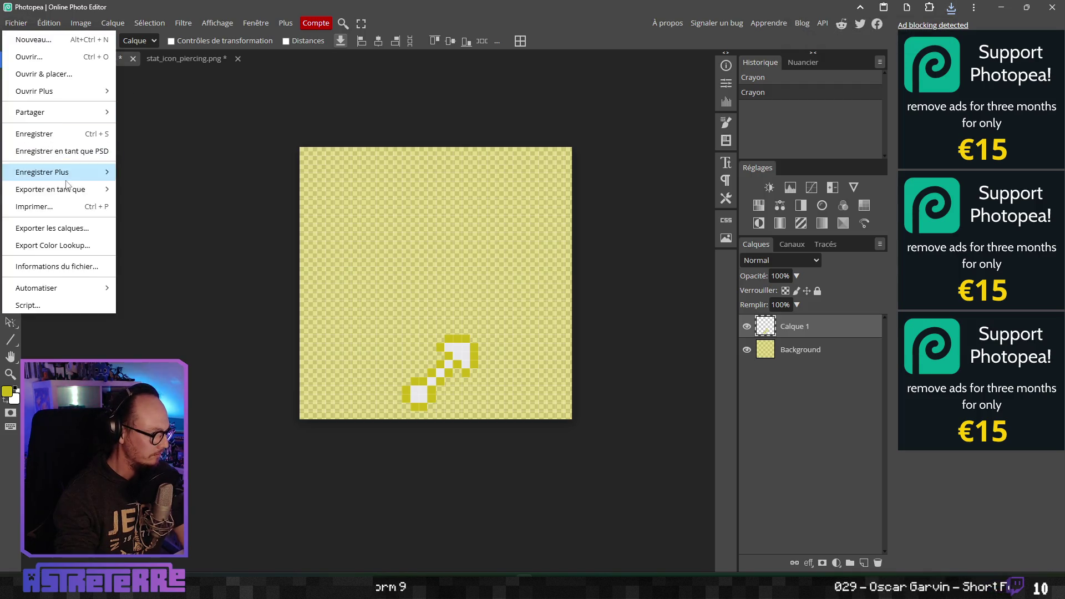
# Save the artwork as UI_ground_effects.psd in Ressources graphiques/JDR Astreterre/interface
pyautogui.click(34, 152)
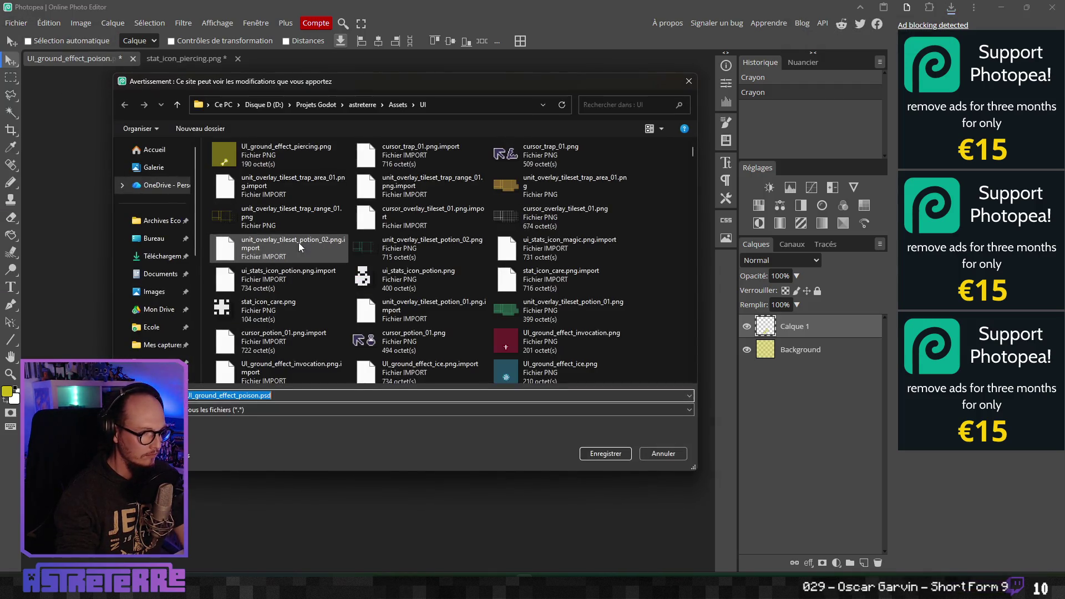
pyautogui.scroll(-3, 167, 346)
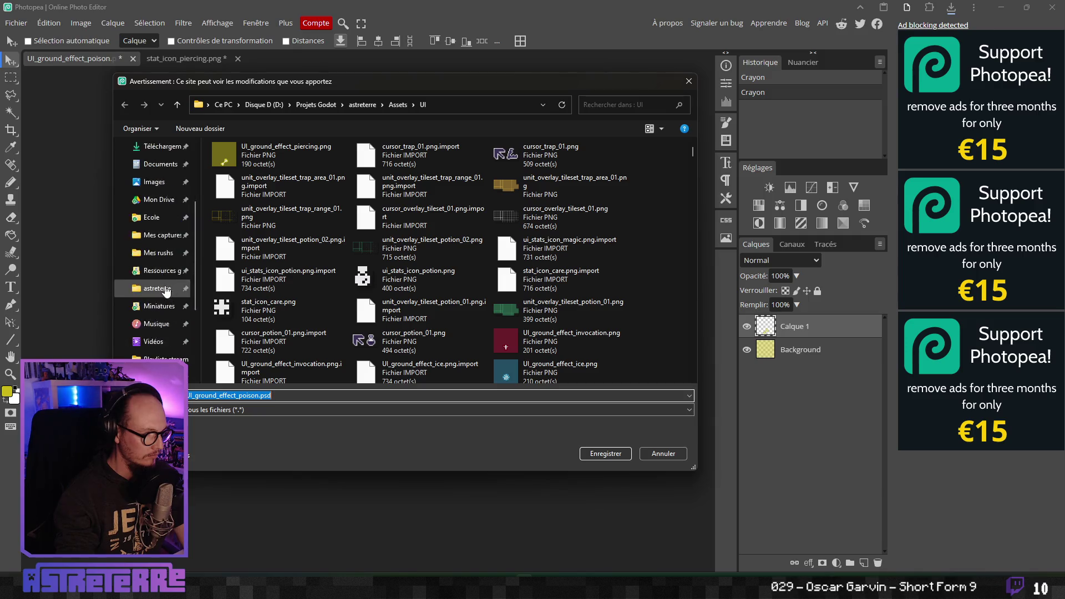
pyautogui.click(141, 217)
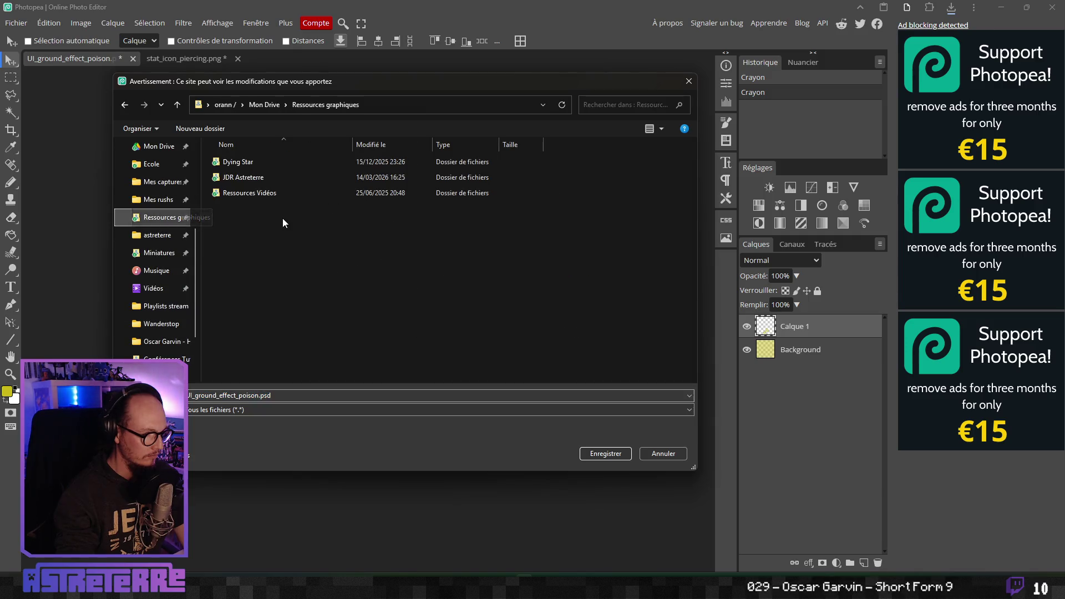
pyautogui.doubleClick(251, 179)
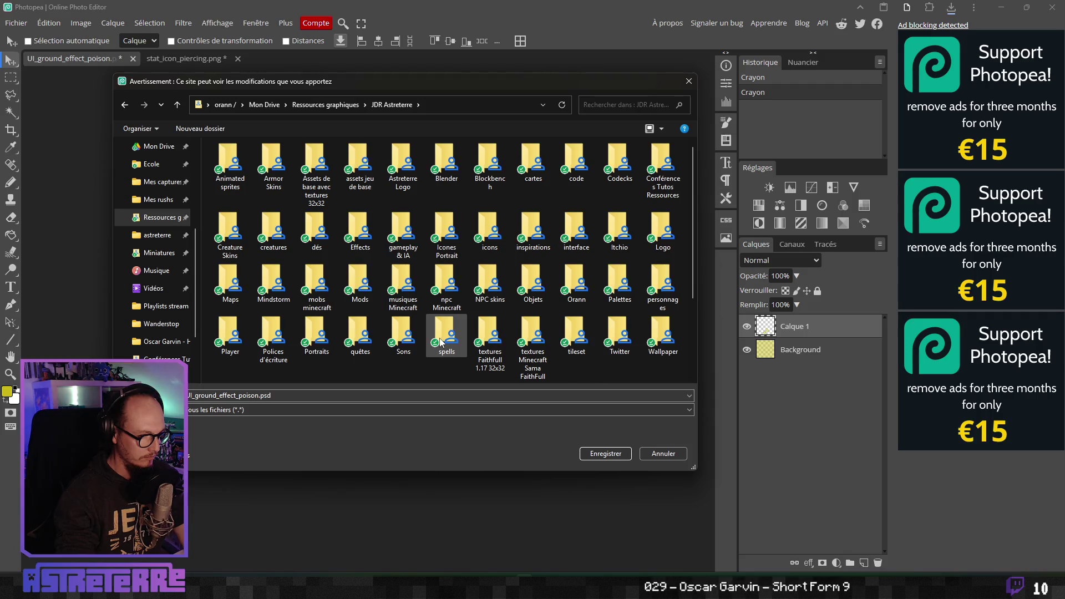
pyautogui.doubleClick(576, 229)
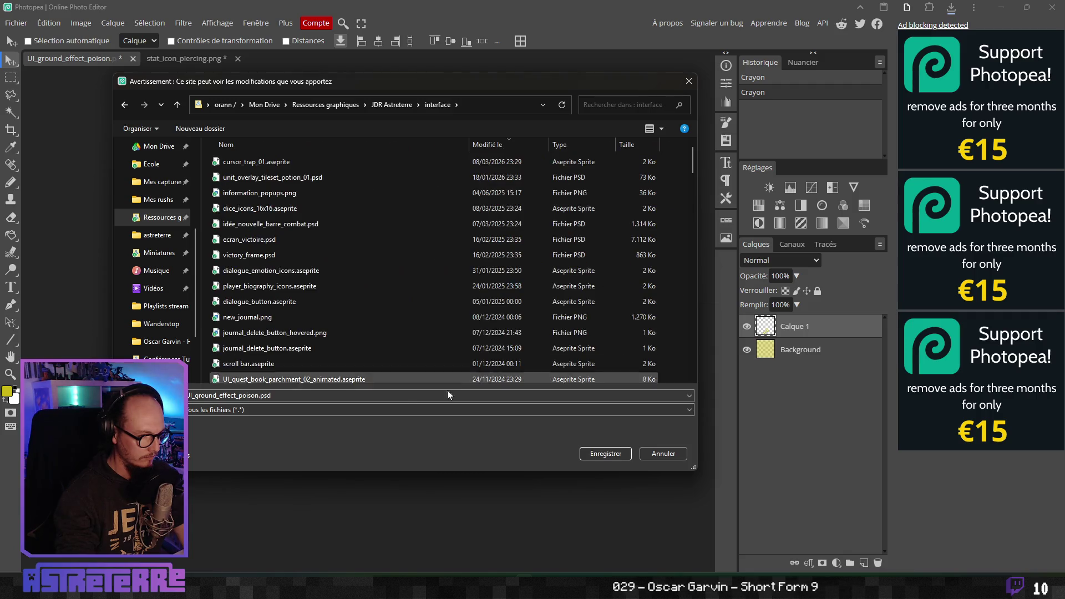
pyautogui.doubleClick(256, 395)
pyautogui.click(255, 395)
pyautogui.doubleClick(256, 395)
pyautogui.press('BackSpace')
pyautogui.press('BackSpace')
pyautogui.write('s')
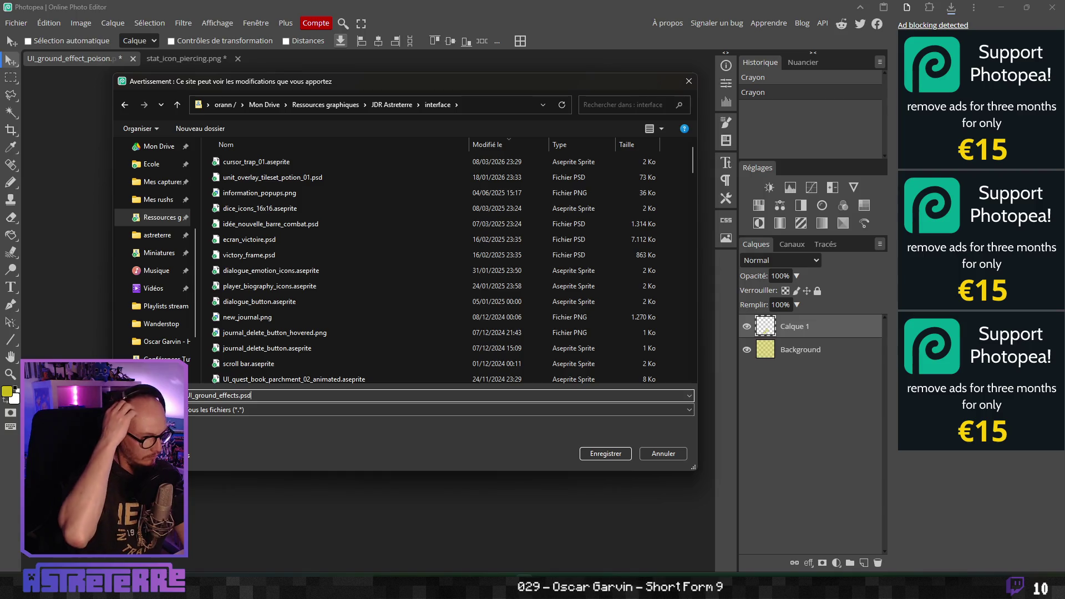
pyautogui.press('Return')
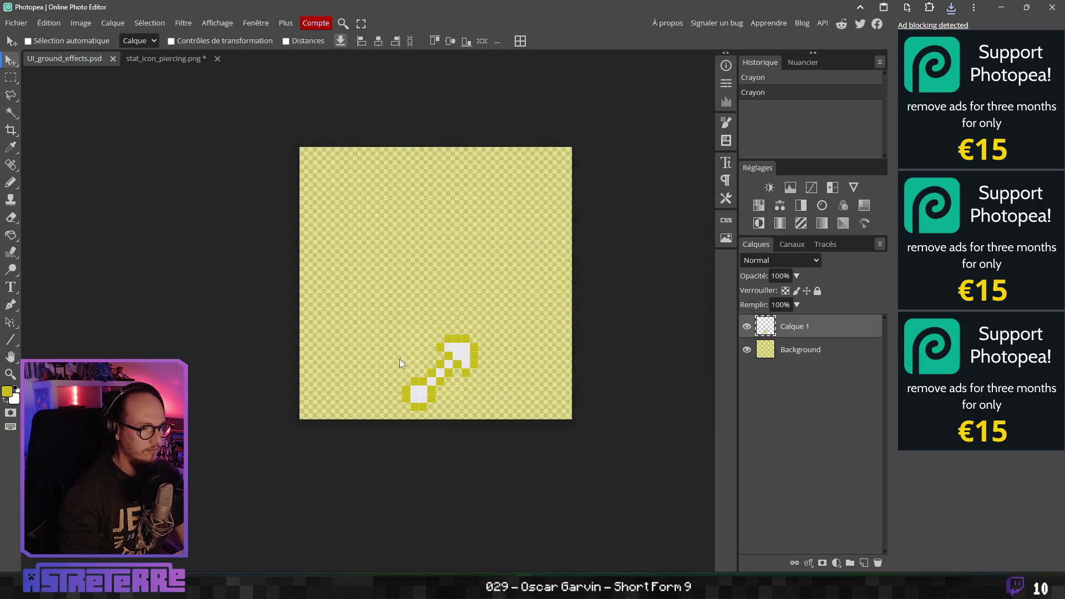
# Close stat_icon_piercing.png without saving and switch back to Godot
pyautogui.click(217, 58)
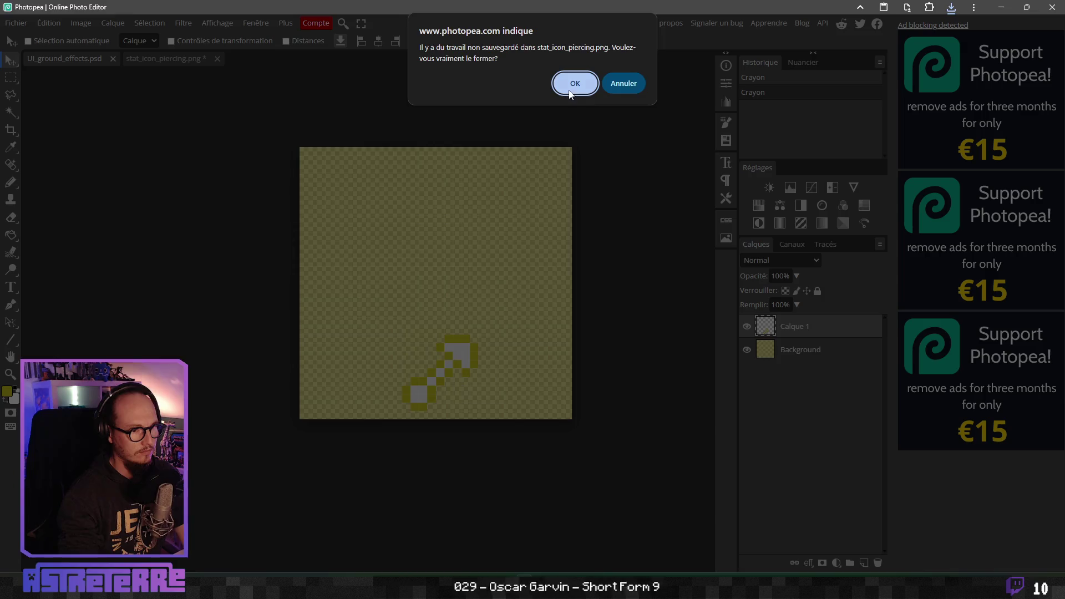
pyautogui.click(569, 92)
pyautogui.hotkey('alt', 'Tab')
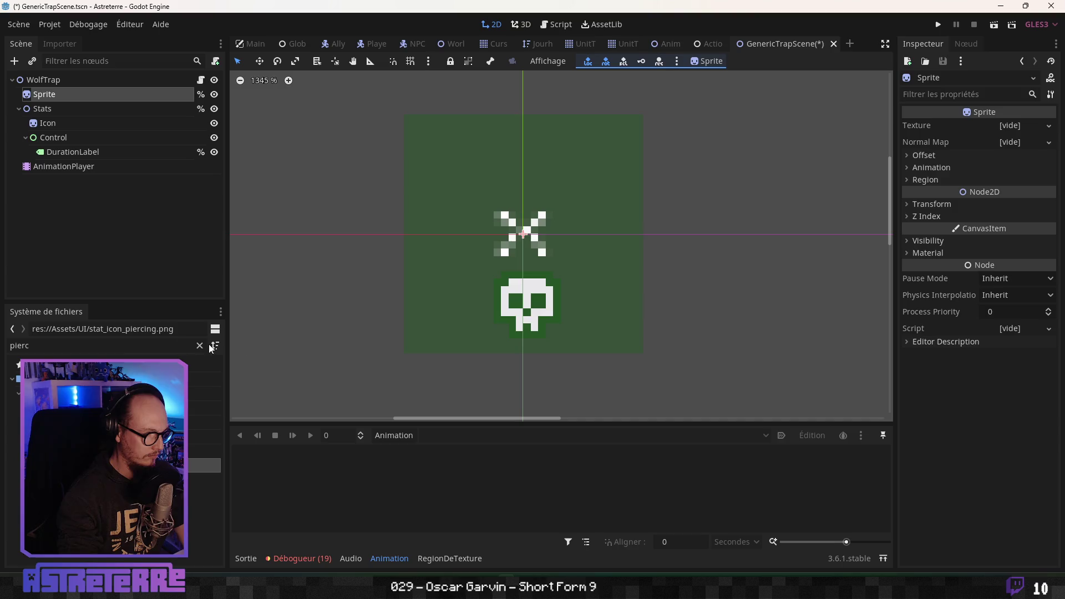
# Give the Icon node the UI_ground_effect_piercing.png texture, then select DurationLabel's text for editing
pyautogui.click(48, 124)
pyautogui.moveTo(111, 480)
pyautogui.mouseDown()
pyautogui.moveTo(617, 321)
pyautogui.moveTo(1008, 119)
pyautogui.moveTo(1017, 139)
pyautogui.mouseUp()
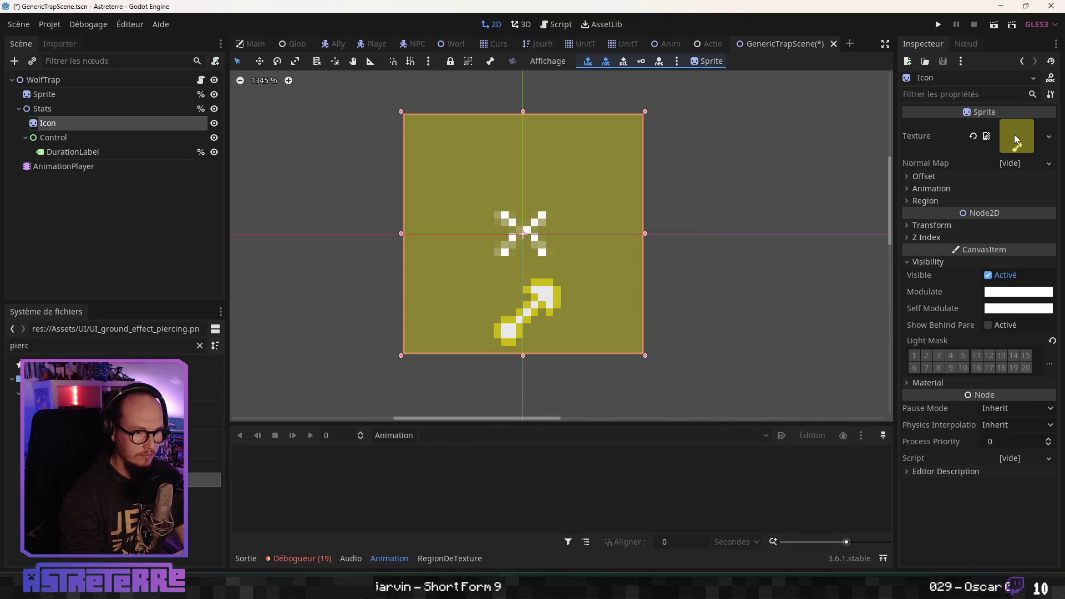
pyautogui.scroll(-10, 580, 323)
pyautogui.scroll(9, 581, 321)
pyautogui.scroll(2, 529, 316)
pyautogui.scroll(-4, 516, 317)
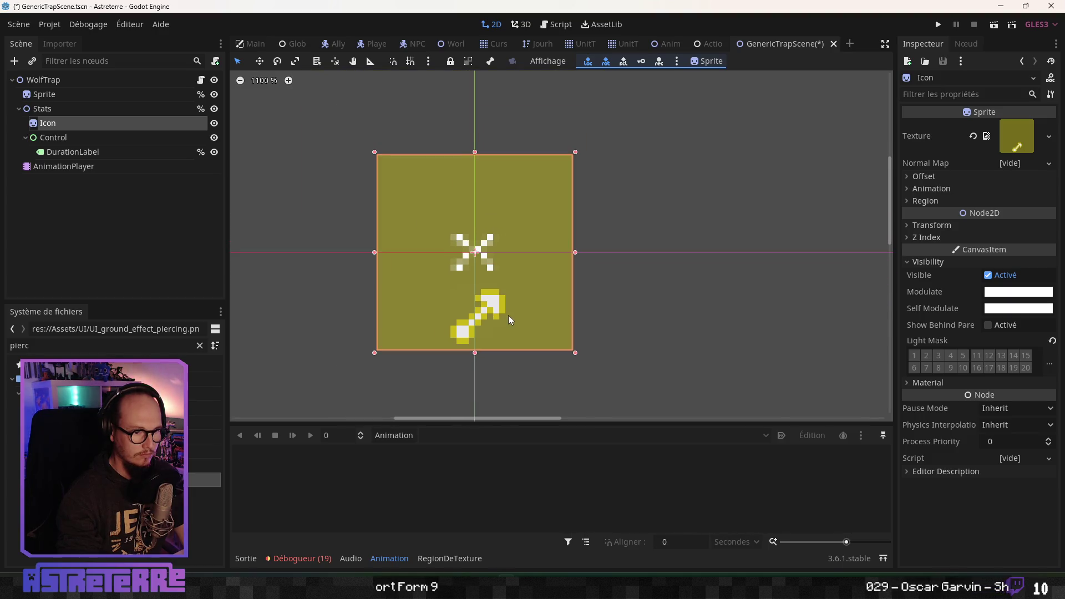
pyautogui.moveTo(498, 265); pyautogui.dragTo(522, 263)
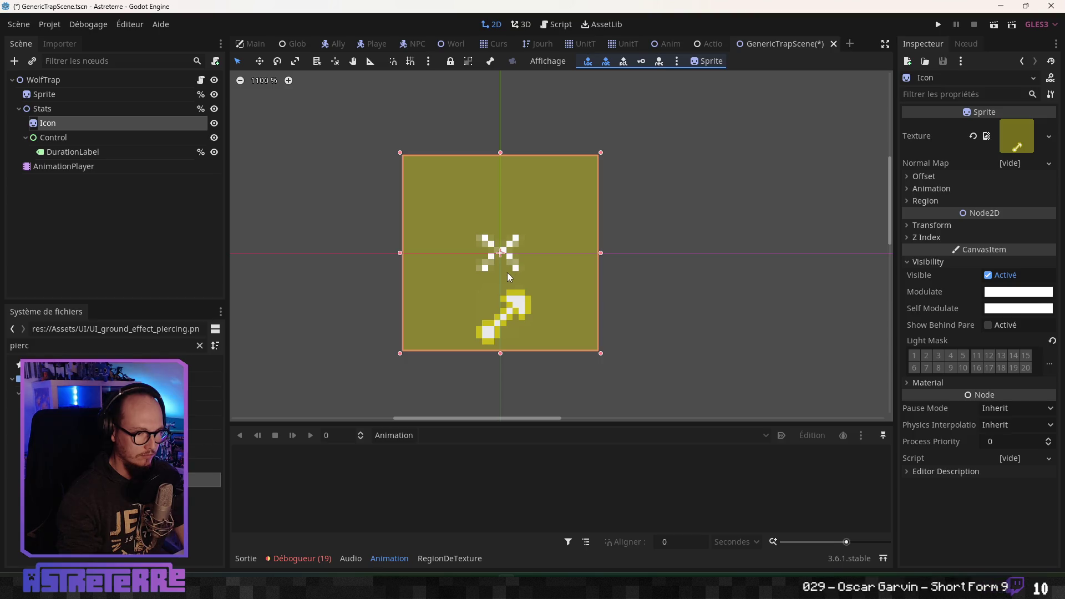
pyautogui.click(57, 150)
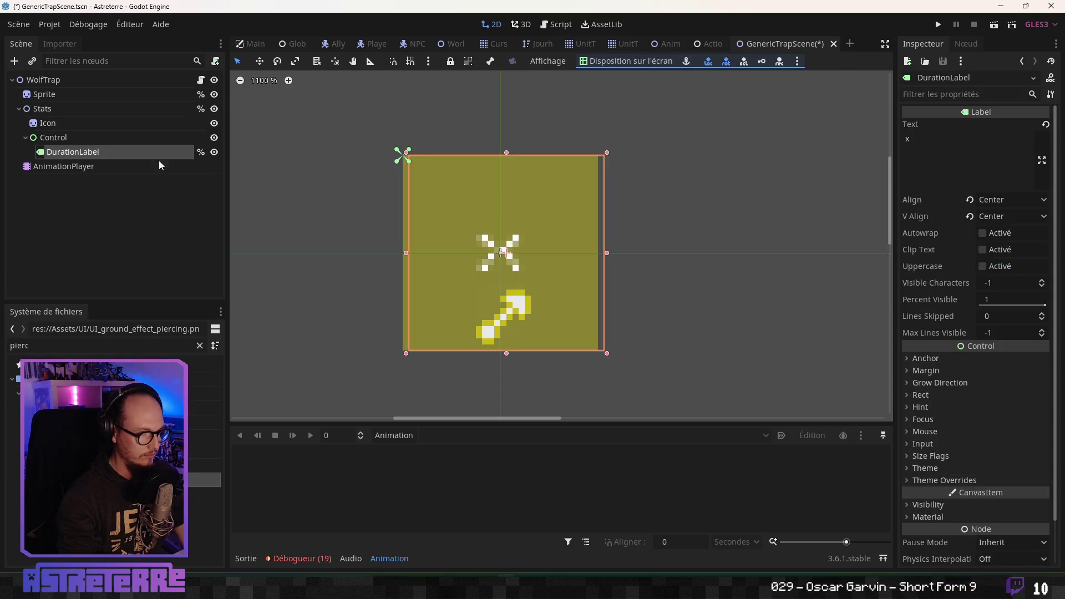
pyautogui.click(915, 136)
# Set DurationLabel's text to 56 and nudge it right to centre over the piercing tile
pyautogui.write('56')
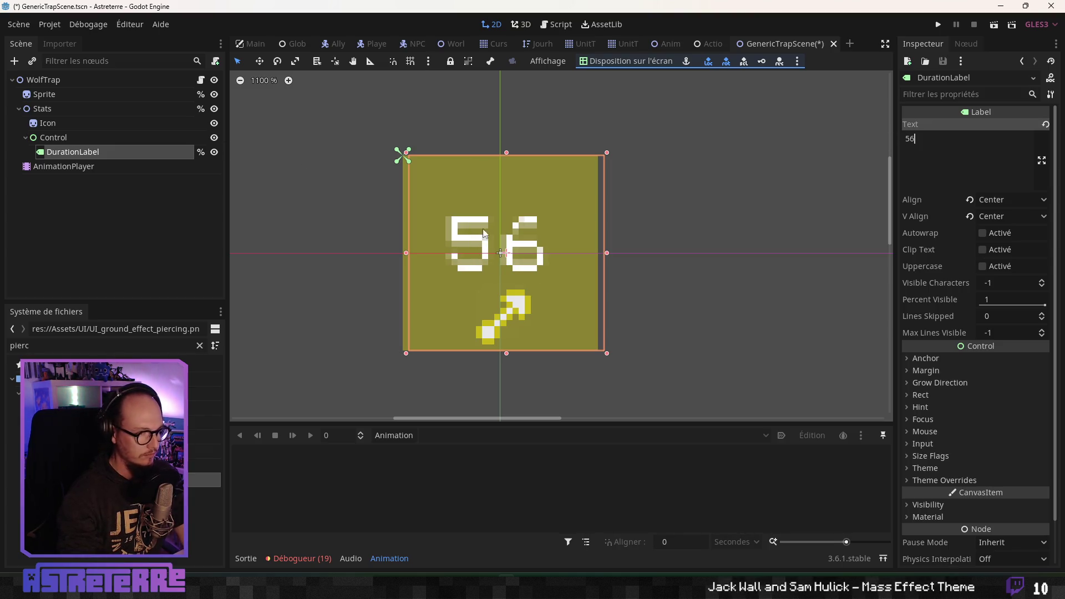
pyautogui.scroll(-1, 976, 449)
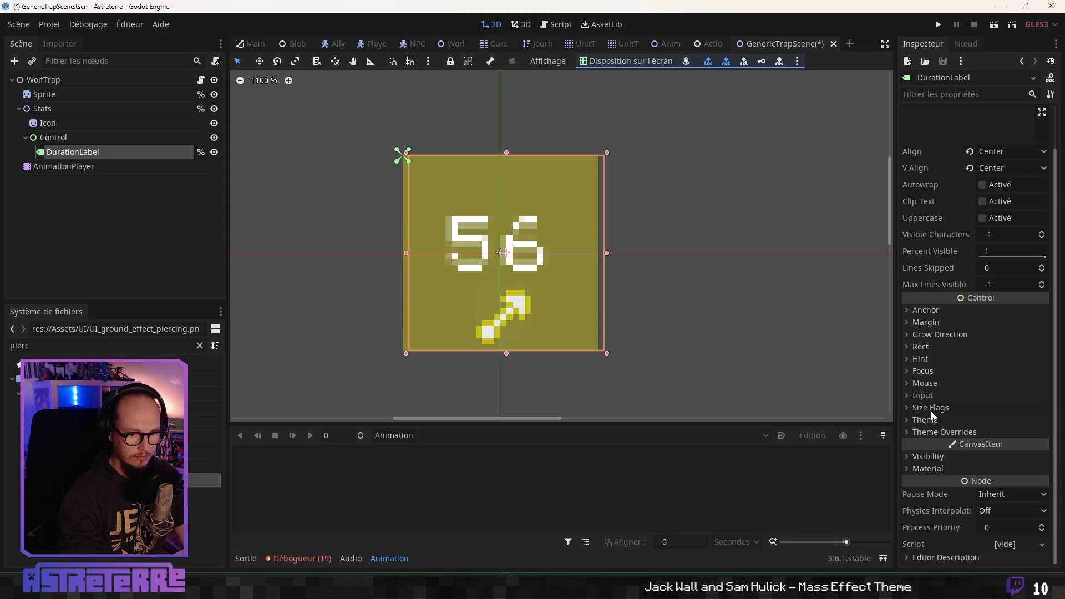
pyautogui.scroll(1, 531, 272)
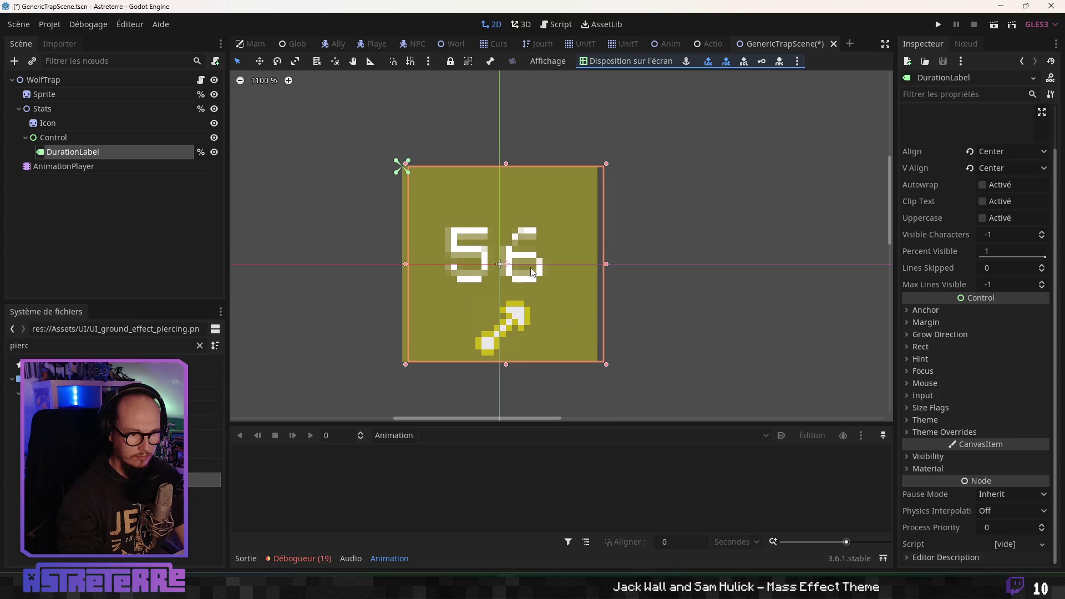
pyautogui.scroll(5, 531, 272)
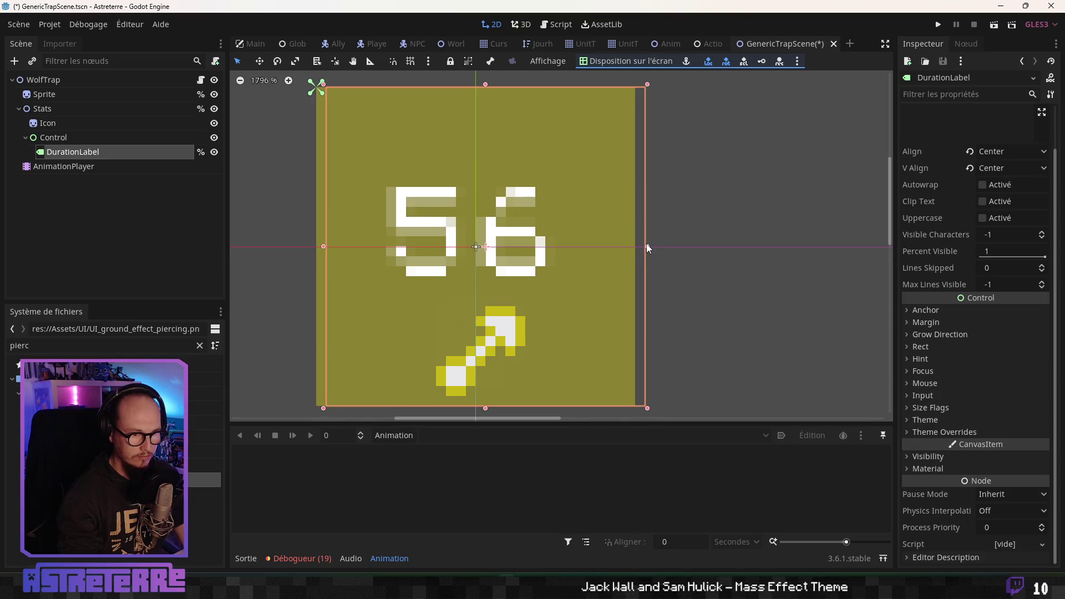
pyautogui.moveTo(567, 231)
pyautogui.mouseDown()
pyautogui.moveTo(578, 230)
pyautogui.moveTo(559, 231)
pyautogui.mouseUp()
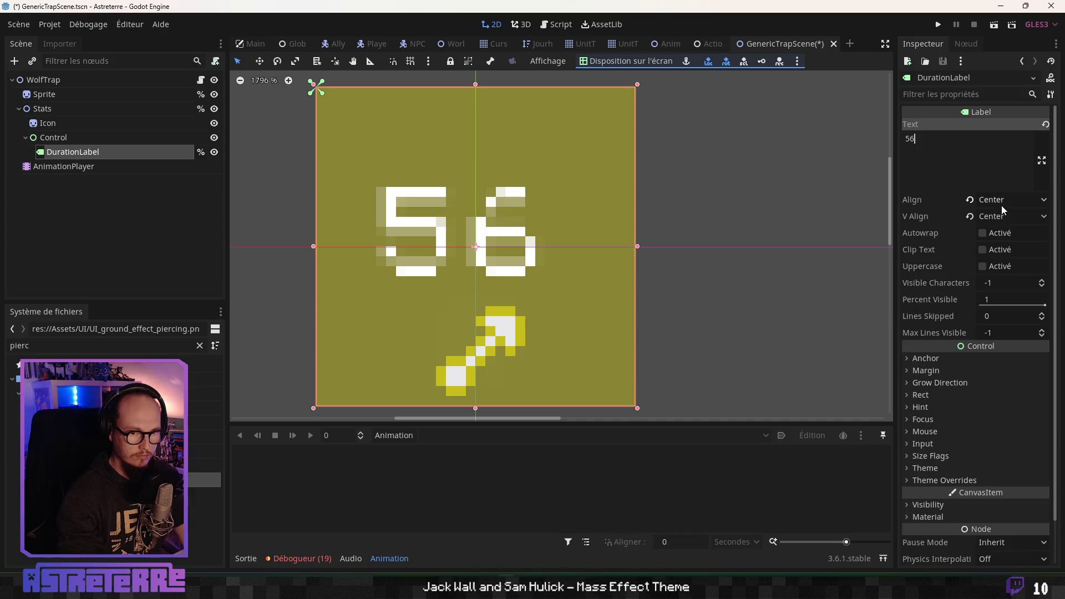
pyautogui.moveTo(541, 217)
pyautogui.mouseDown()
pyautogui.moveTo(566, 216)
pyautogui.moveTo(552, 214)
pyautogui.mouseUp()
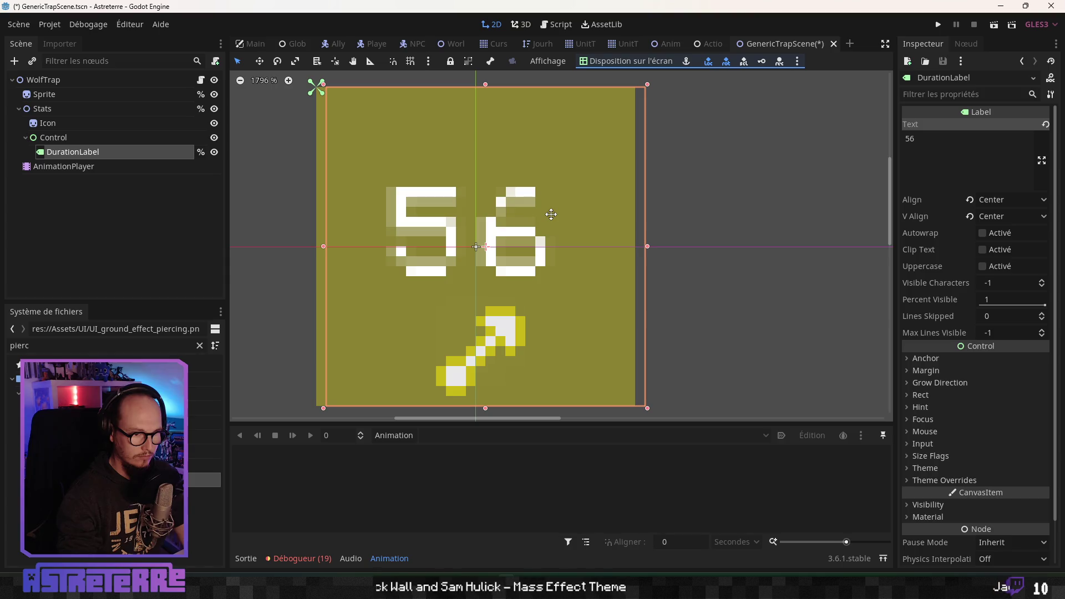
pyautogui.scroll(-7, 601, 236)
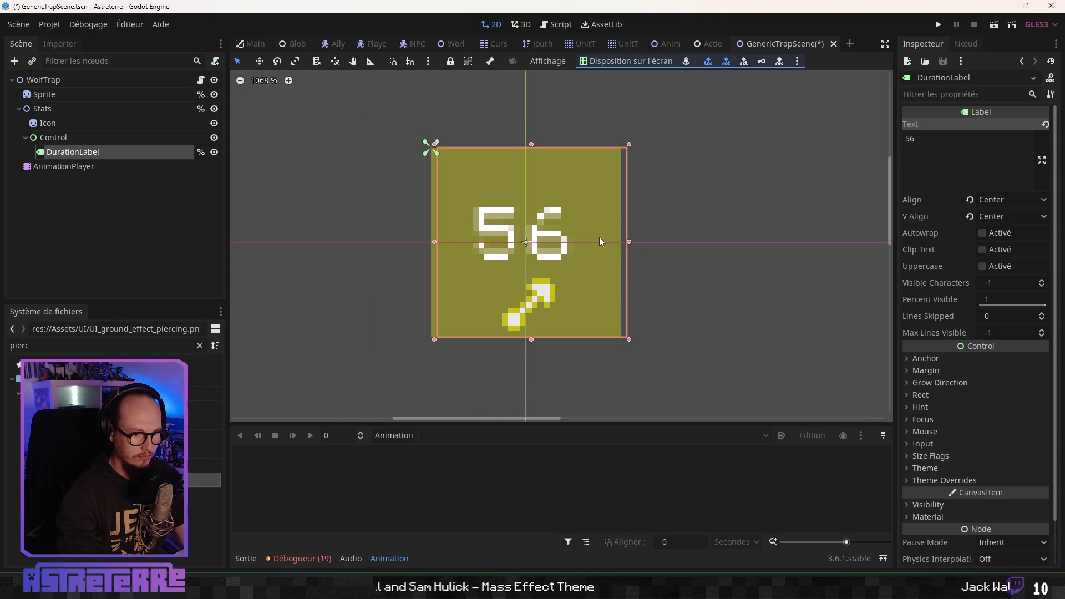
pyautogui.click(646, 208)
pyautogui.scroll(-10, 644, 217)
pyautogui.scroll(6, 638, 218)
pyautogui.scroll(9, 628, 221)
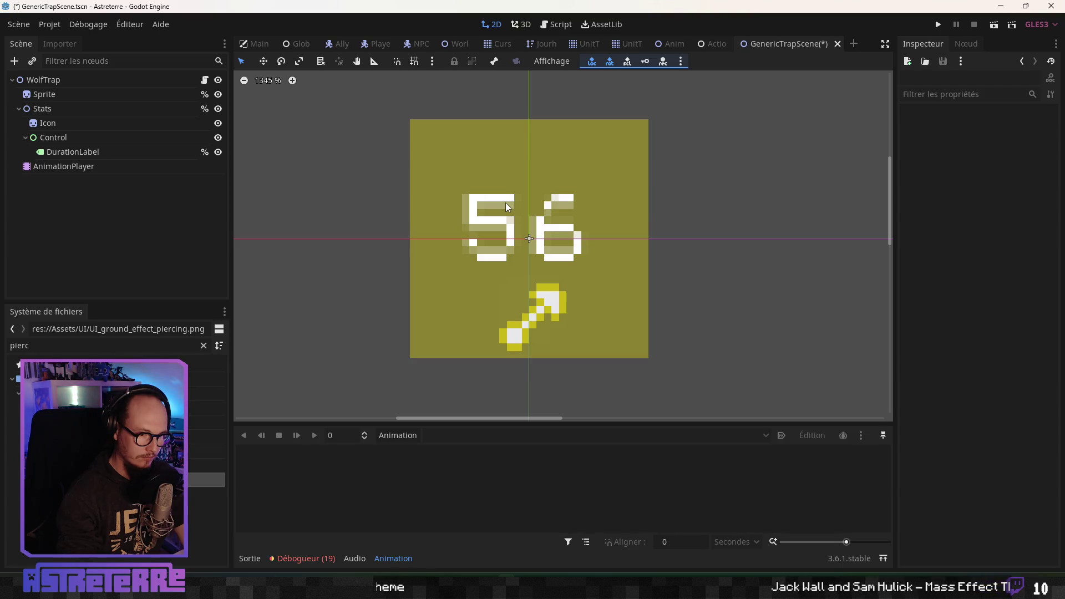
# Select WolfTrap and hide the Stats branch with its eye icon
pyautogui.scroll(-1, 506, 206)
pyautogui.scroll(1, 506, 207)
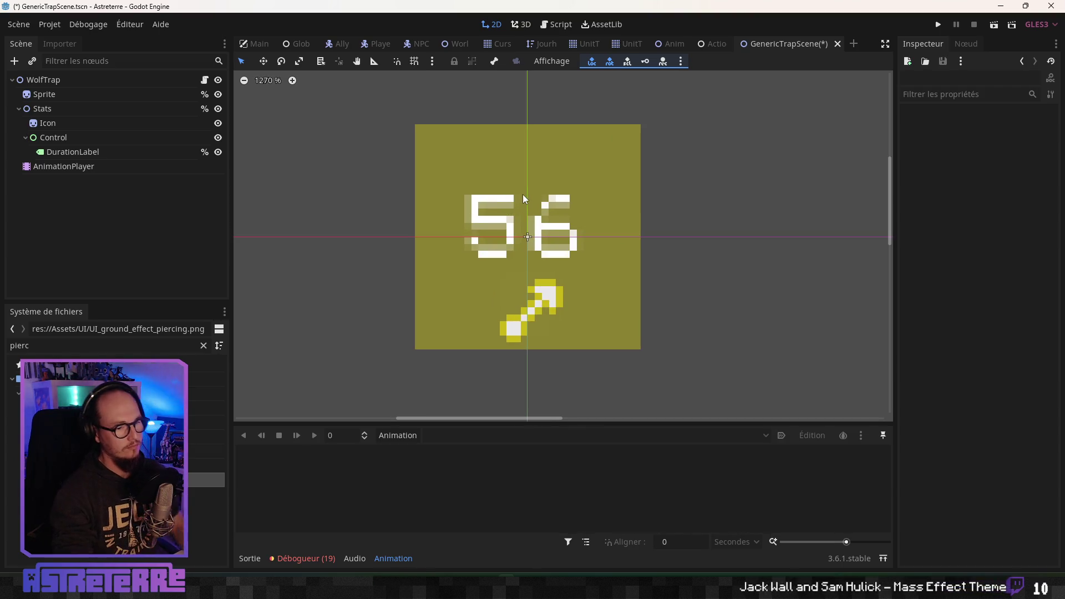
pyautogui.click(83, 81)
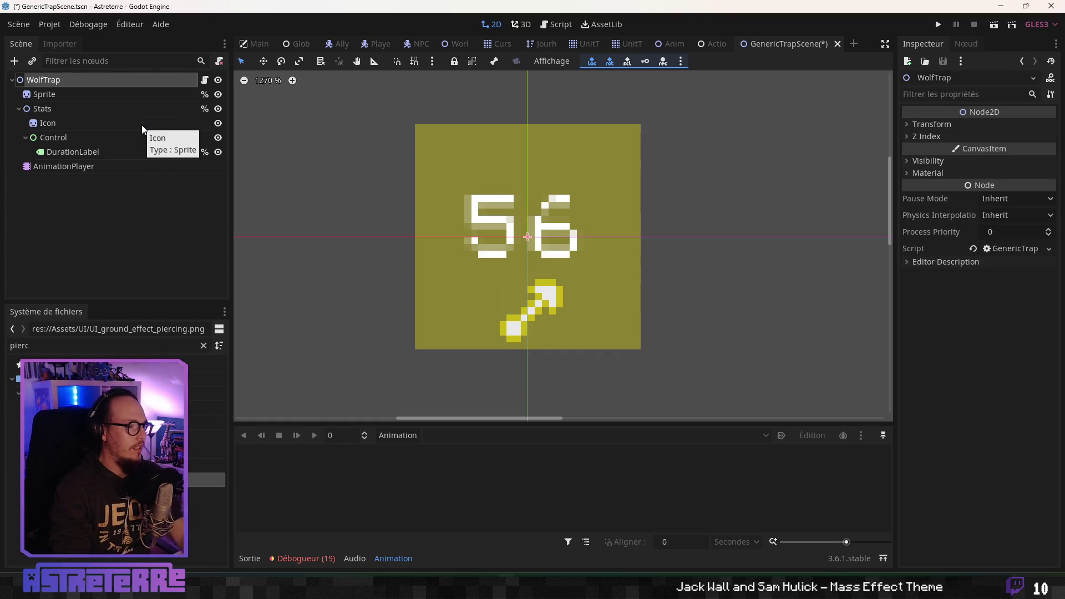
pyautogui.click(218, 109)
pyautogui.click(218, 109)
pyautogui.click(218, 109)
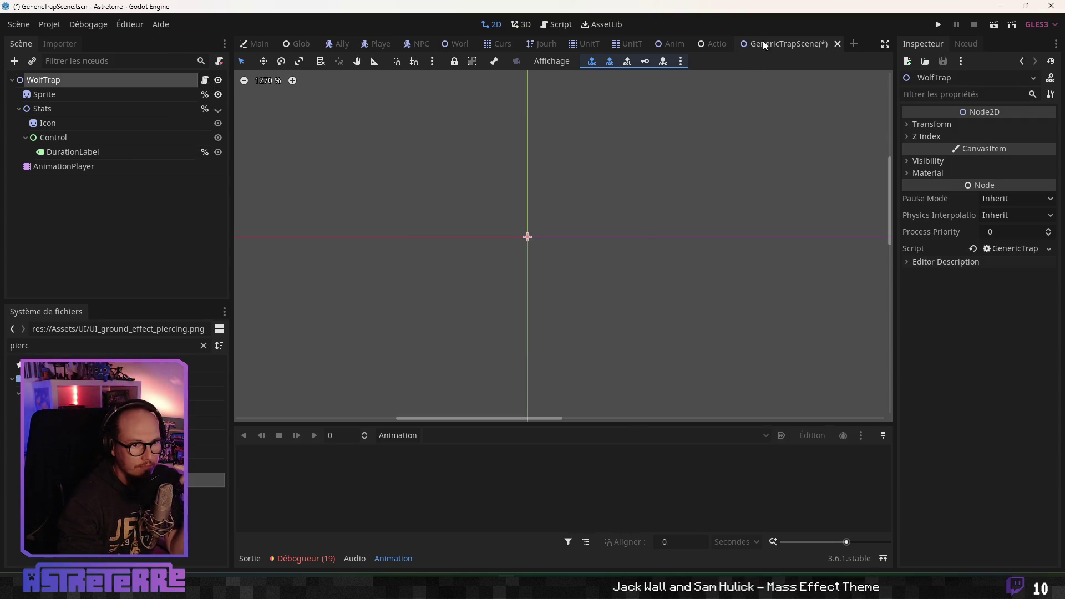
# Glance at the actions scene, return, and close the GenericTrapScene tab
pyautogui.click(719, 44)
pyautogui.click(812, 44)
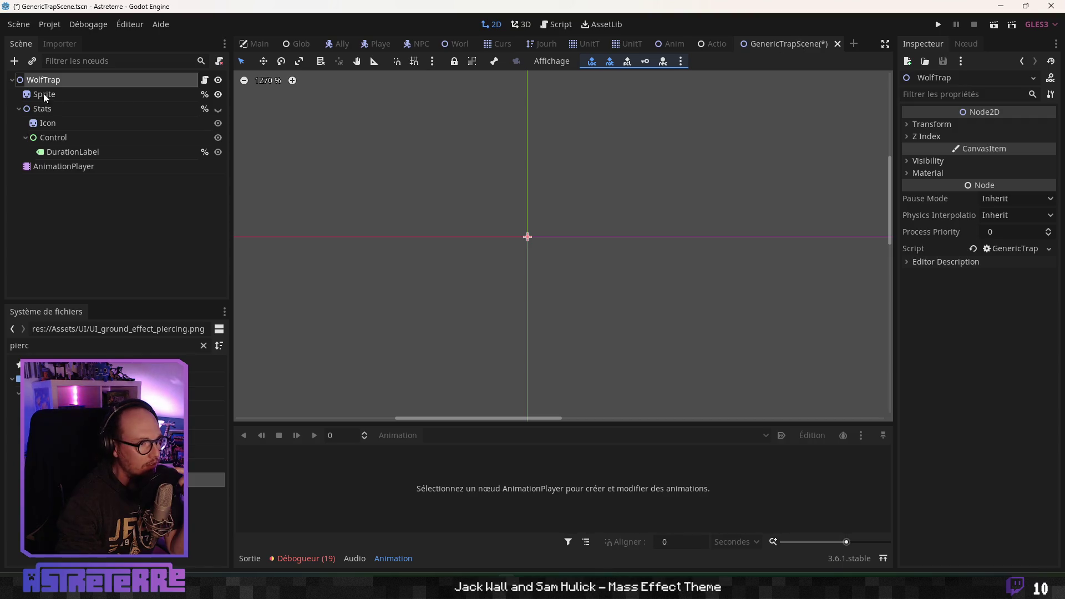
pyautogui.click(837, 43)
# Close GenericTrapScene without saving and open wolf_trap.tscn from the filtered FileSystem
pyautogui.click(608, 301)
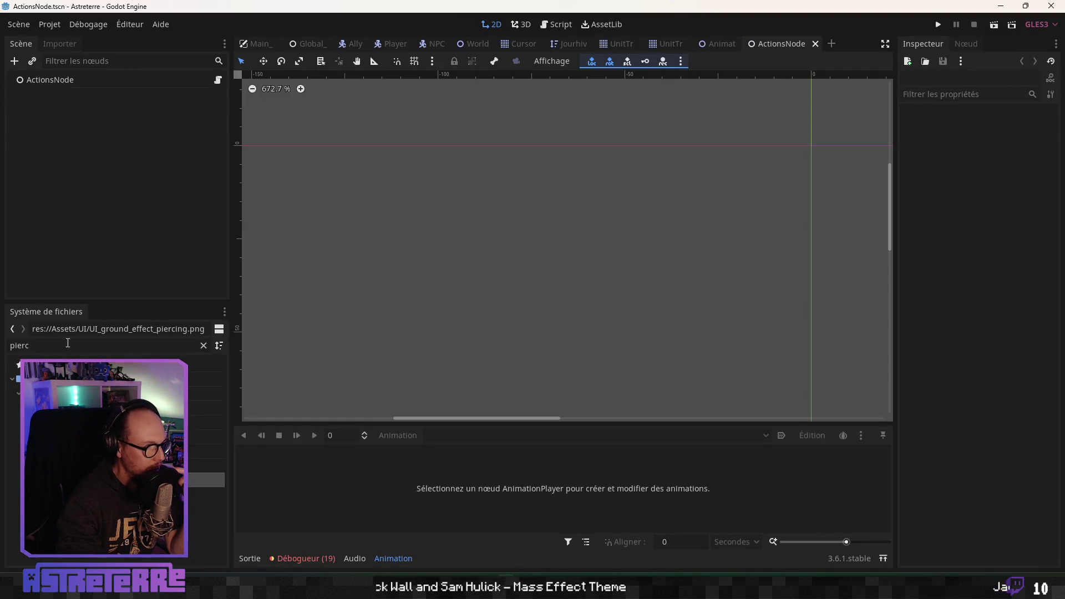
pyautogui.write('trap')
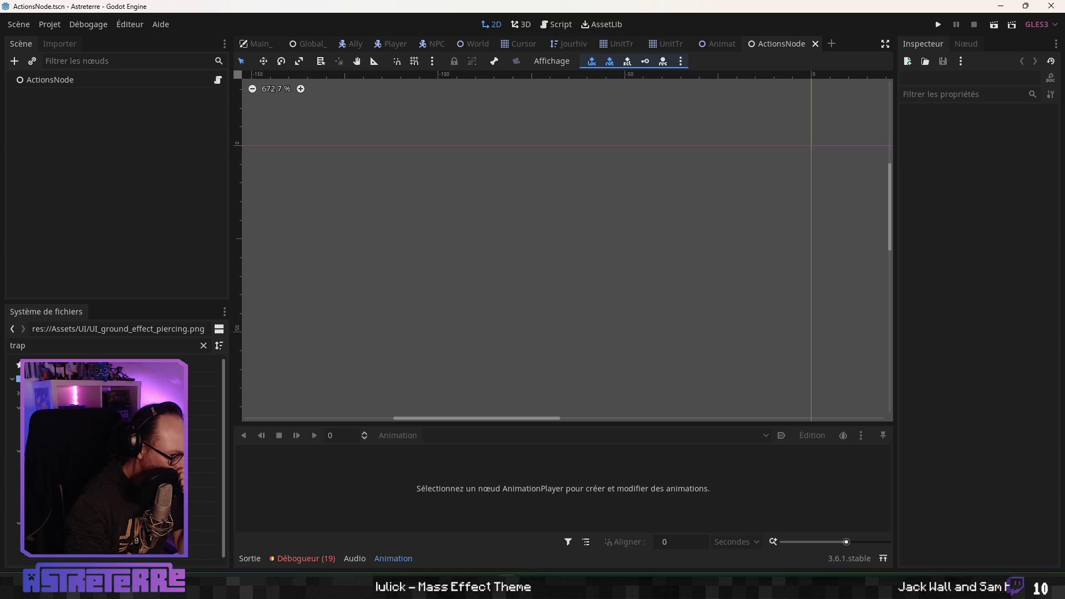
pyautogui.doubleClick(99, 549)
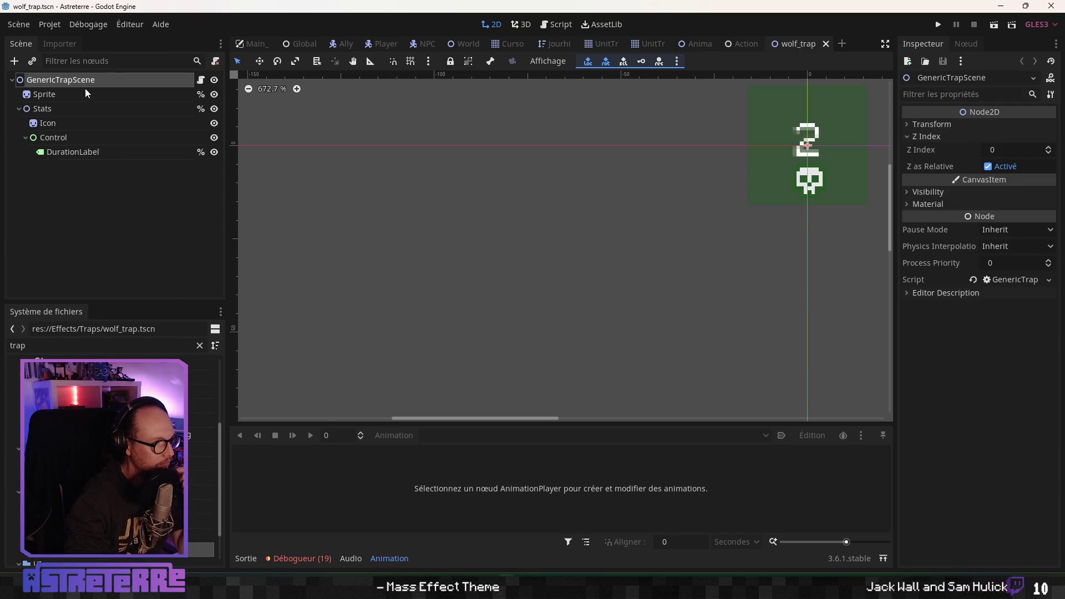
# Rename the root node to WolfTrap, then select the Sprite node and a filtered file
pyautogui.doubleClick(98, 81)
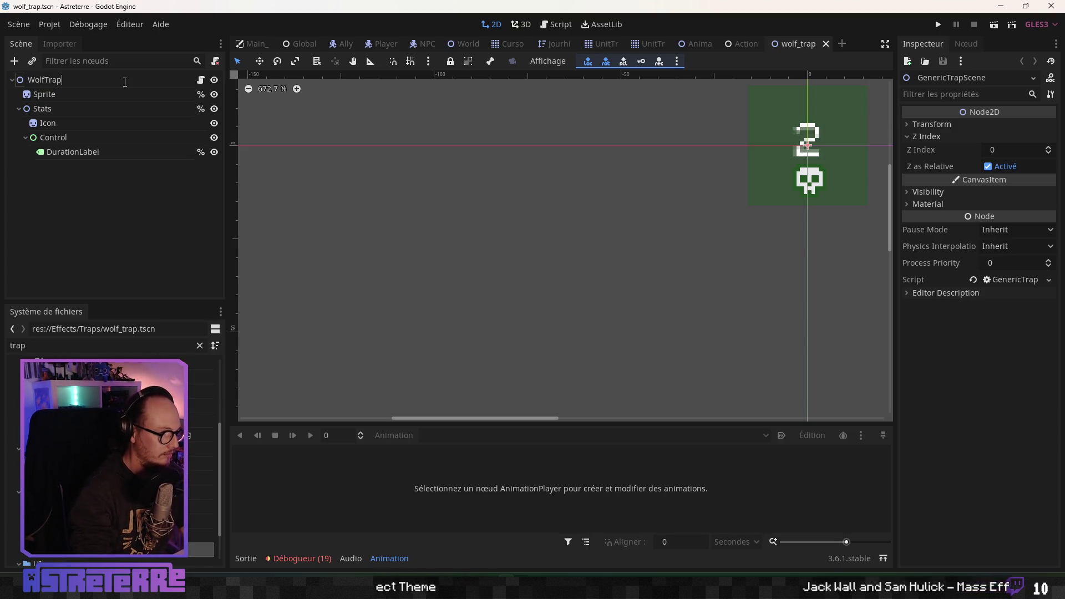
pyautogui.press('Return')
pyautogui.click(66, 94)
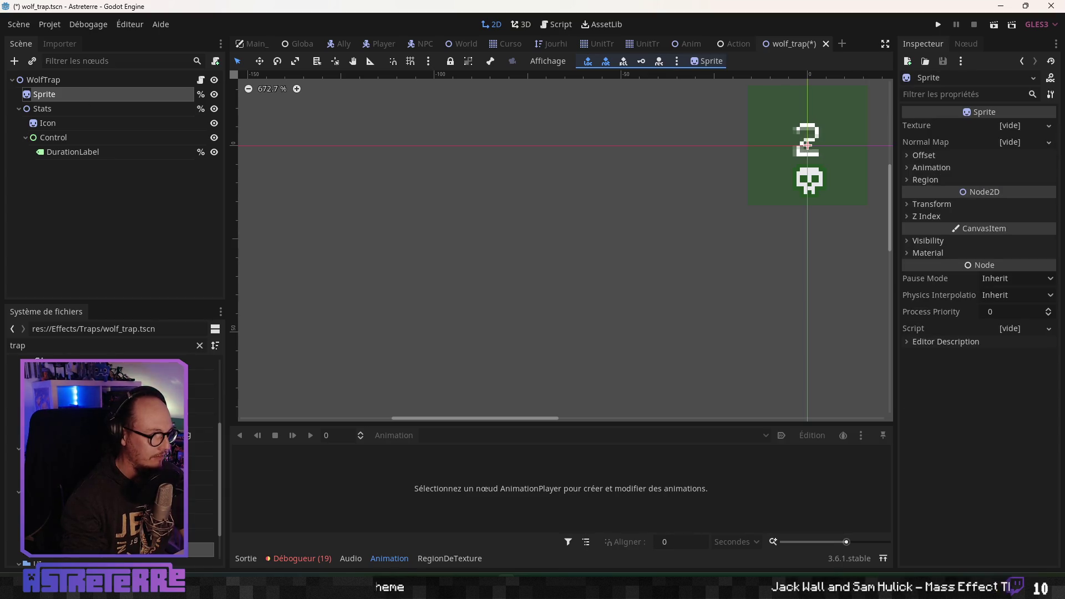
pyautogui.click(200, 420)
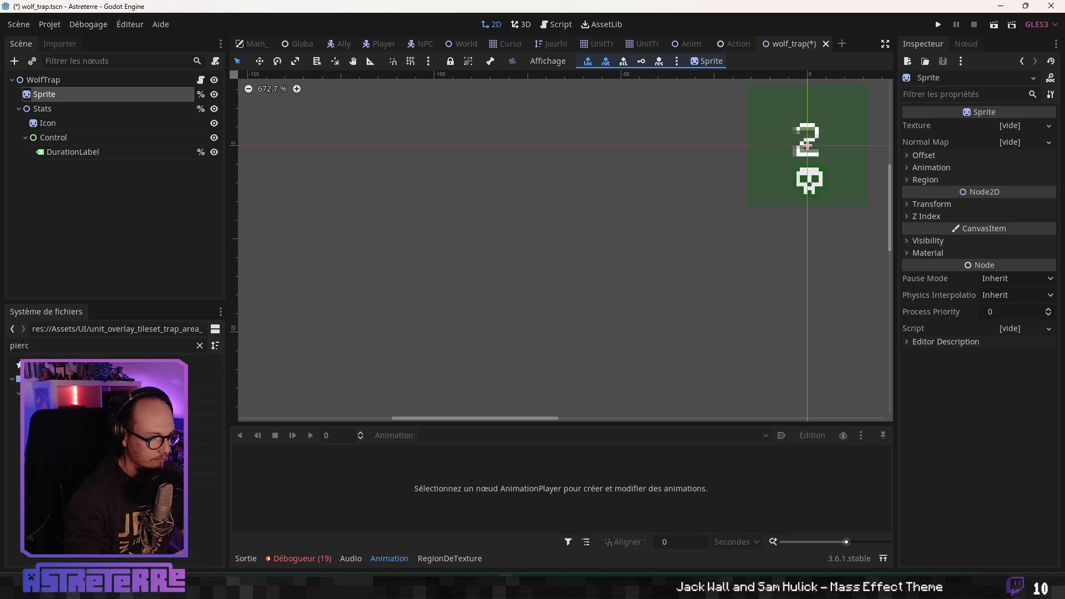
# Drop UI_ground_effect_piercing.png into the scene, then delete the resulting UIGroundEffectPiercing node
pyautogui.moveTo(205, 481); pyautogui.dragTo(429, 406)
pyautogui.moveTo(1052, 81)
pyautogui.mouseDown()
pyautogui.moveTo(891, 143)
pyautogui.moveTo(316, 175)
pyautogui.mouseUp()
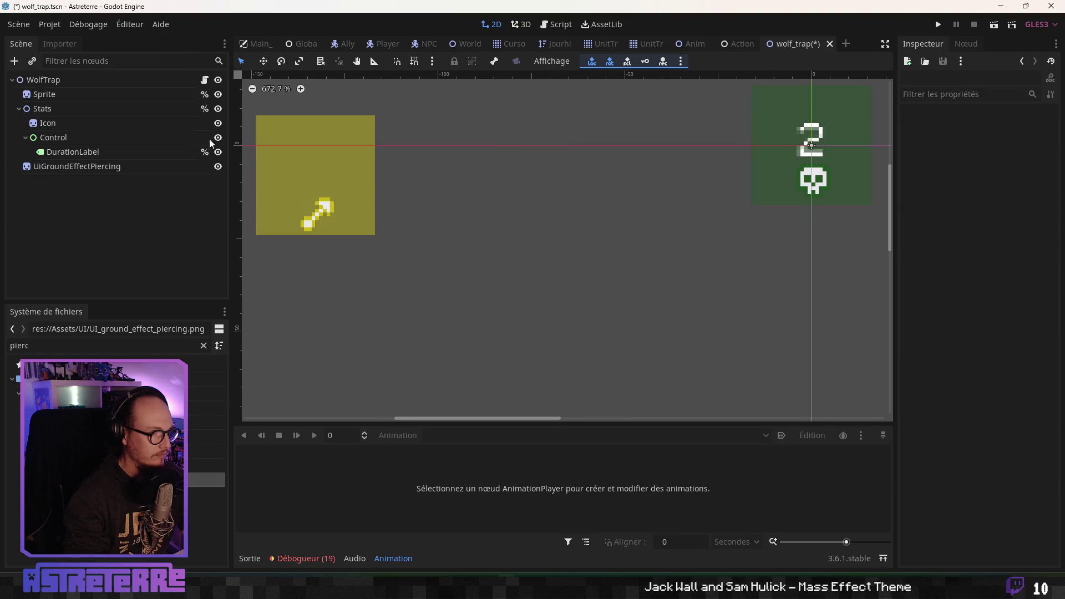
pyautogui.press('Delete')
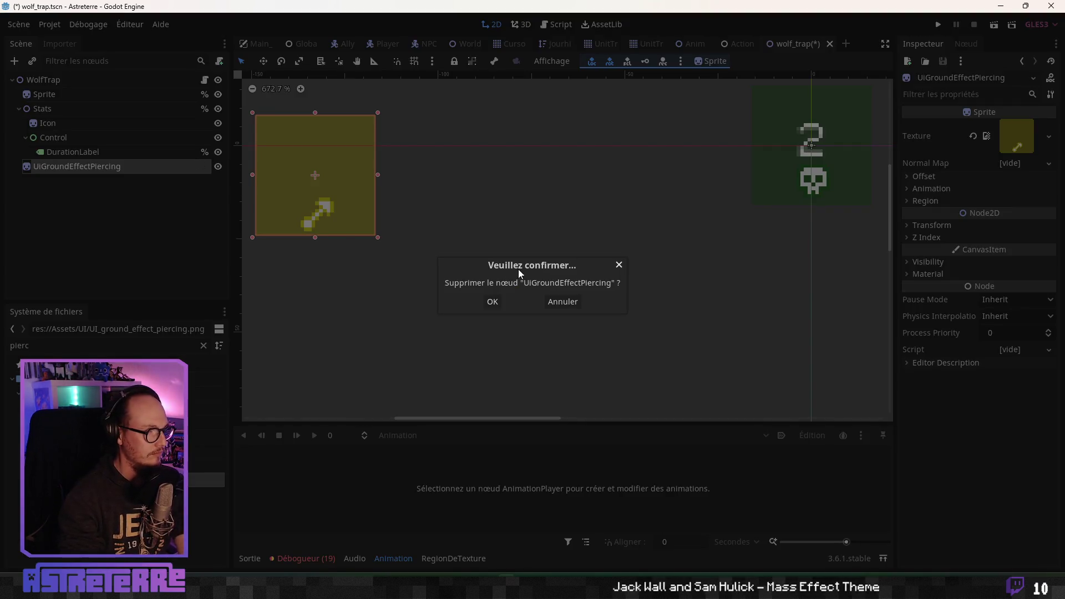
pyautogui.click(492, 303)
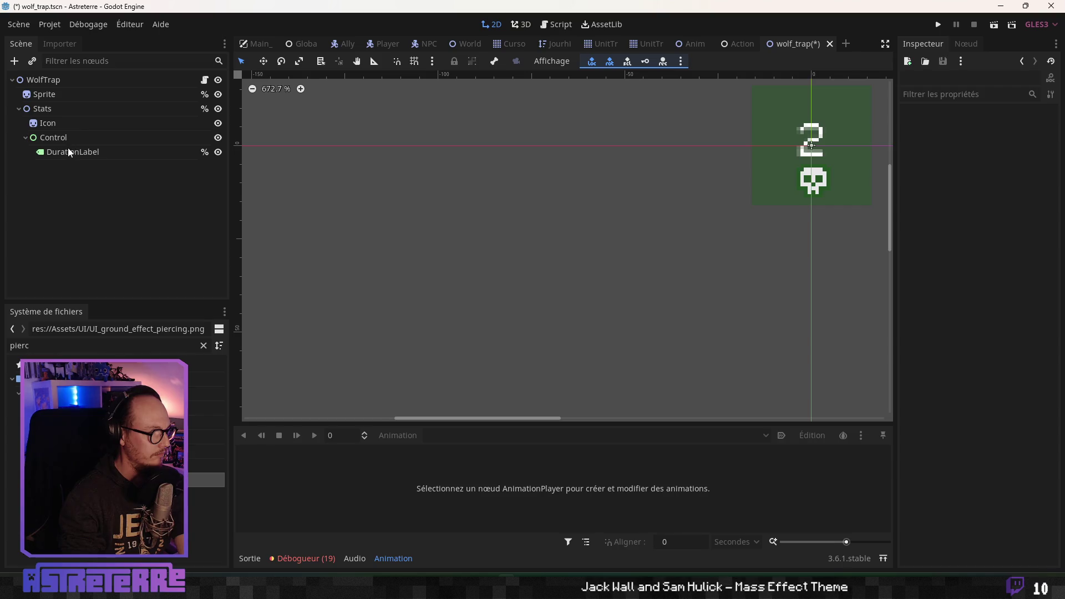
# Set the Icon node's texture to UI_ground_effect_piercing.png
pyautogui.click(59, 124)
pyautogui.moveTo(205, 480); pyautogui.dragTo(1017, 138)
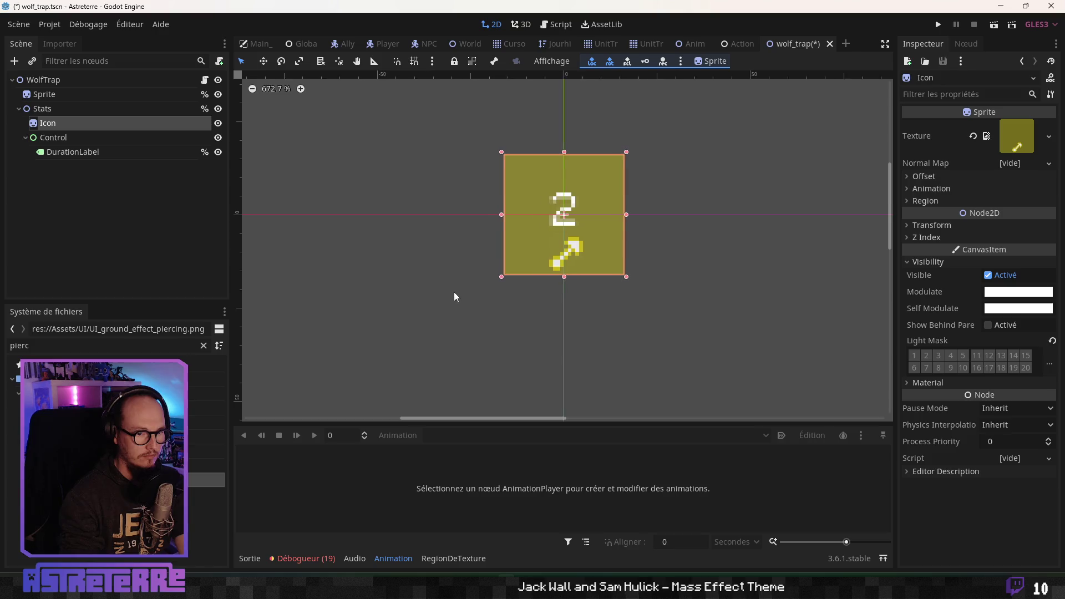
pyautogui.scroll(6, 530, 248)
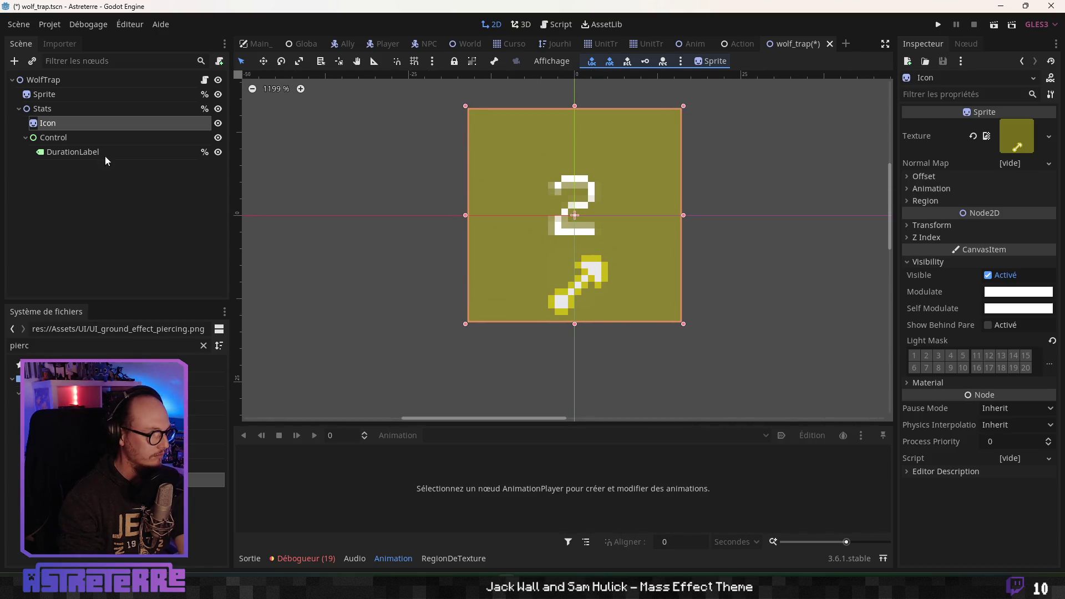
# Check the Control, DurationLabel, Stats and Sprite nodes, then save wolf_trap.tscn
pyautogui.click(67, 138)
pyautogui.click(61, 149)
pyautogui.click(52, 109)
pyautogui.click(60, 93)
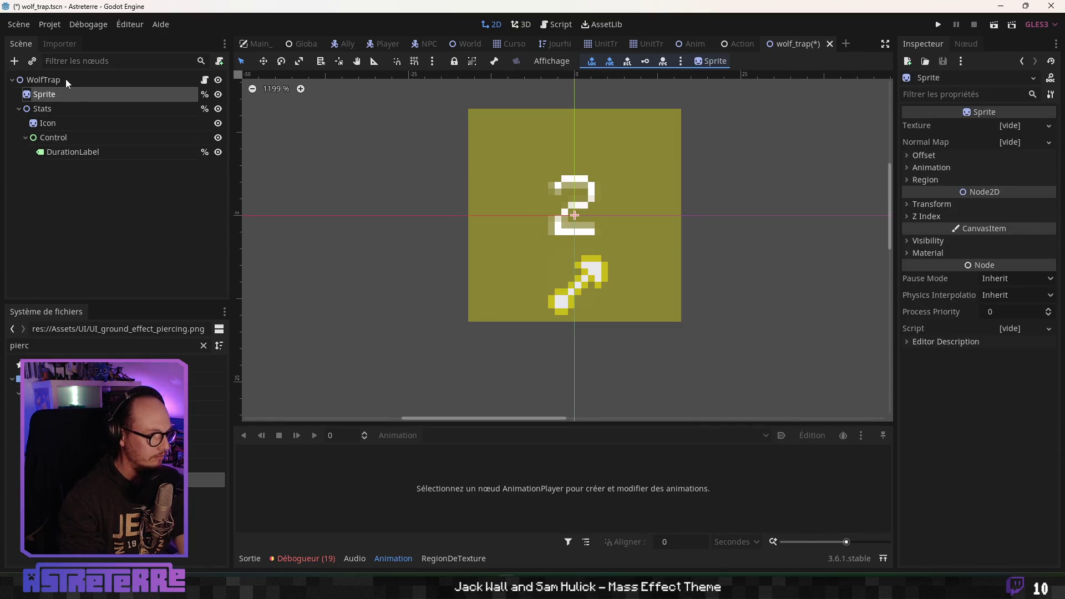
pyautogui.click(58, 80)
pyautogui.moveTo(385, 241); pyautogui.dragTo(371, 255)
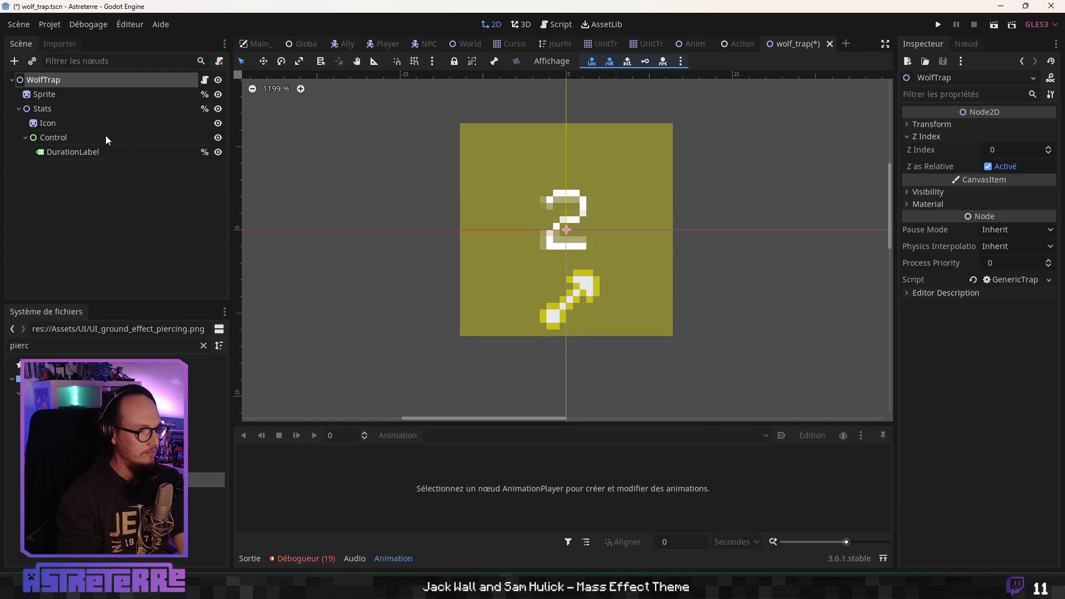
pyautogui.hotkey('ctrl', 's')
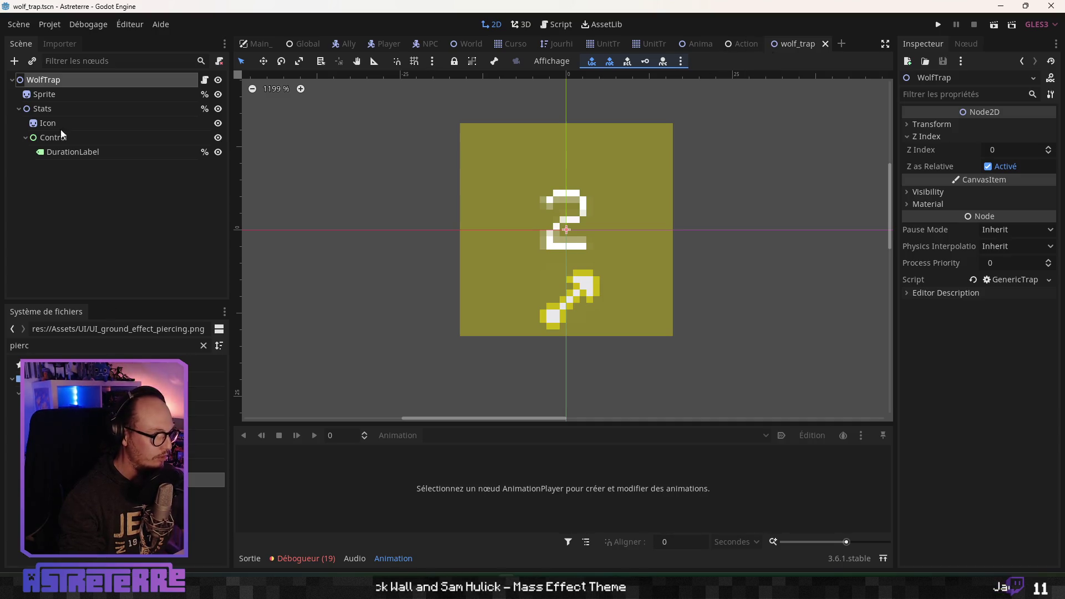
# Add an AnimationPlayer child under WolfTrap and save wolf_trap.tscn
pyautogui.rightClick(58, 80)
pyautogui.click(41, 81)
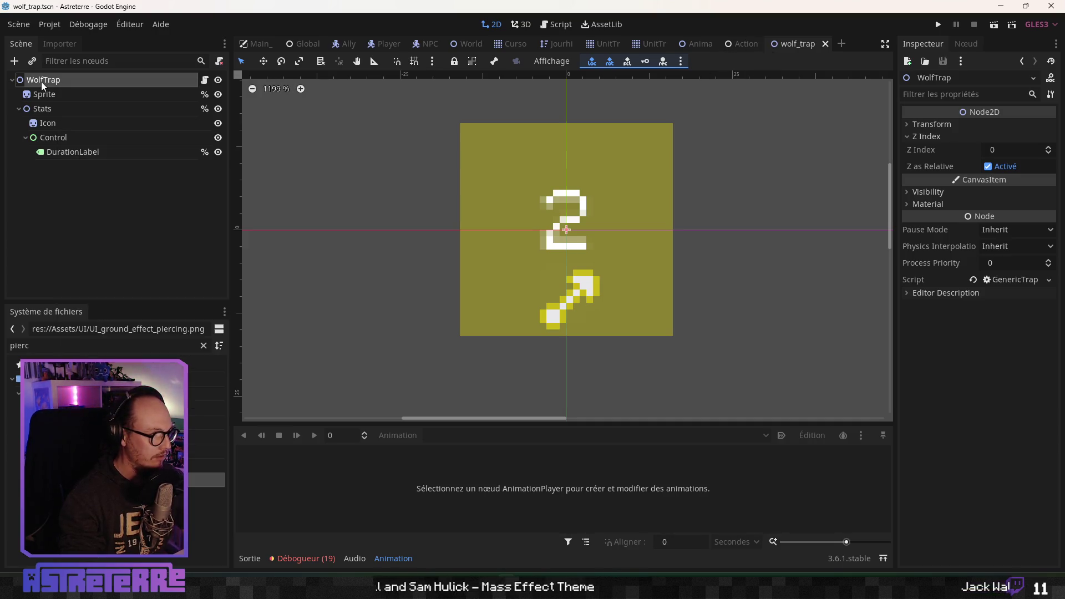
pyautogui.rightClick(135, 80)
pyautogui.click(177, 115)
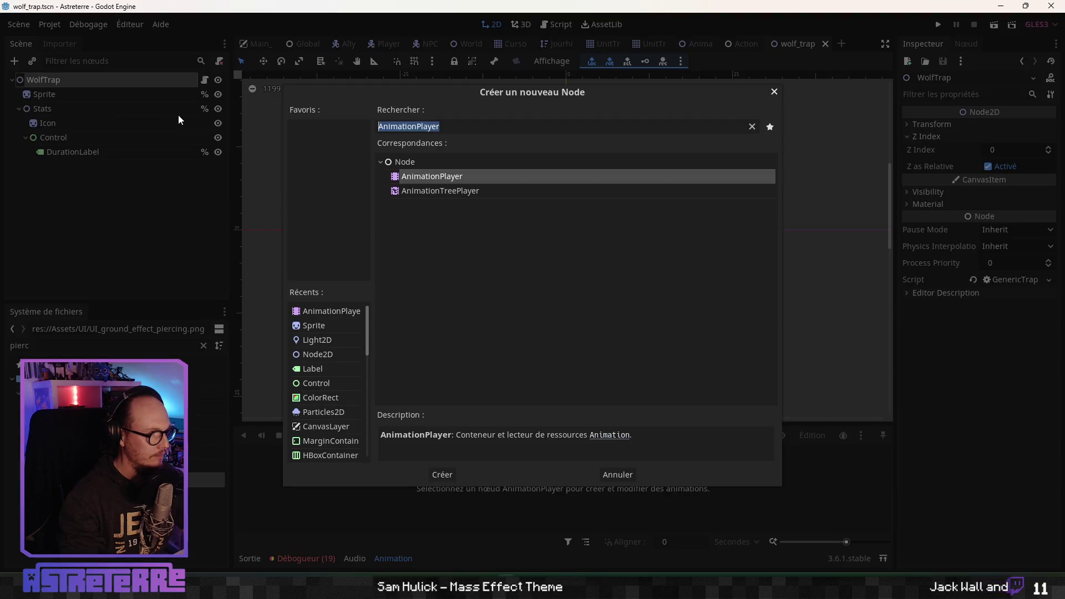
pyautogui.click(442, 475)
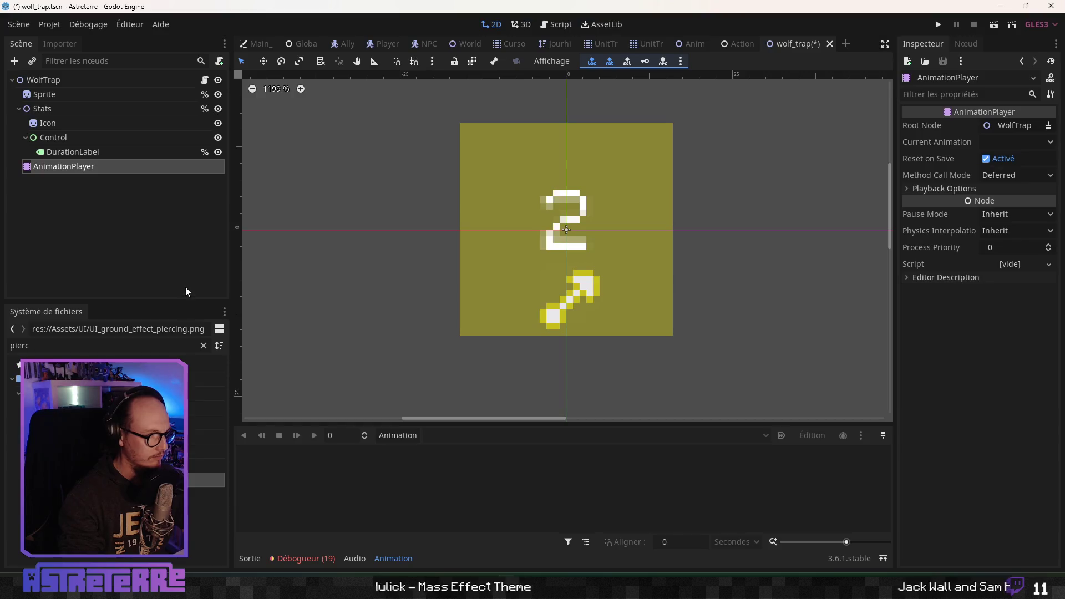
pyautogui.hotkey('ctrl', 's')
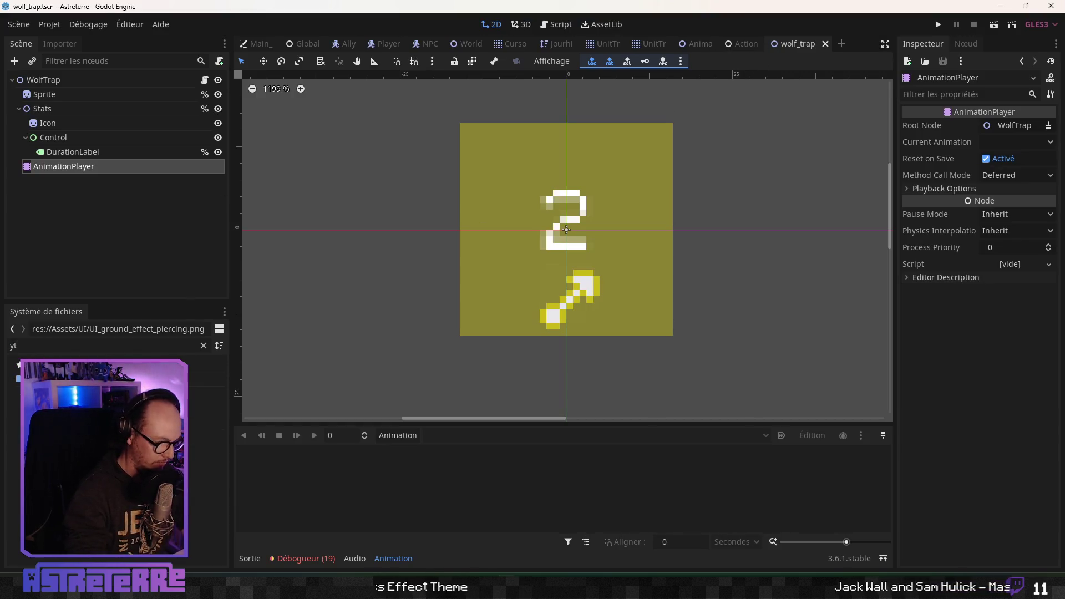
# Filter the FileSystem for 'trap', open GenericTrapScene.tscn, and bring up its root's menu
pyautogui.press('BackSpace')
pyautogui.press('BackSpace')
pyautogui.write('trap')
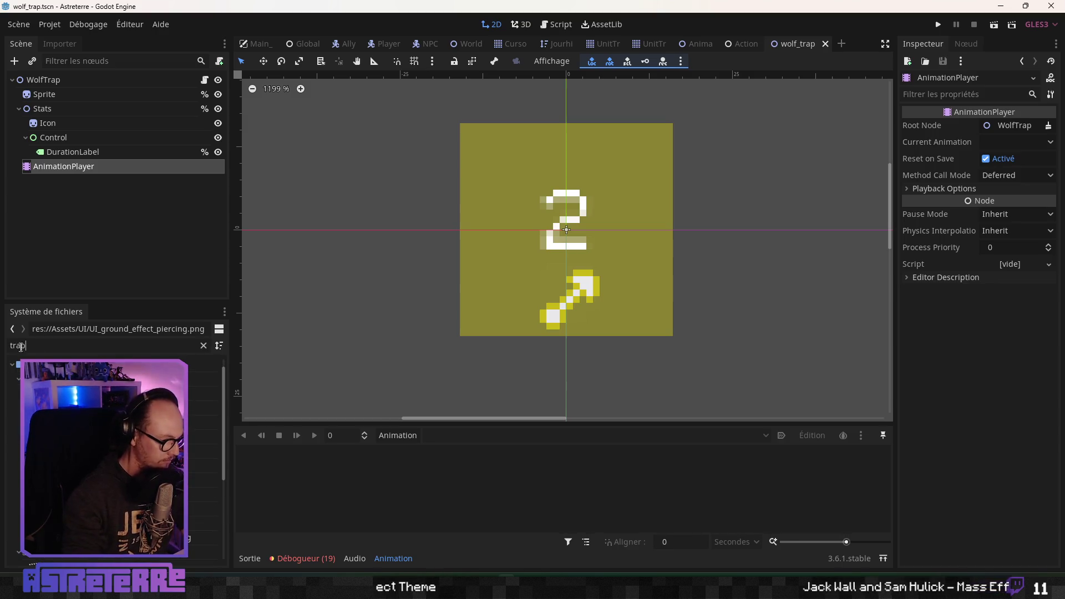
pyautogui.click(202, 378)
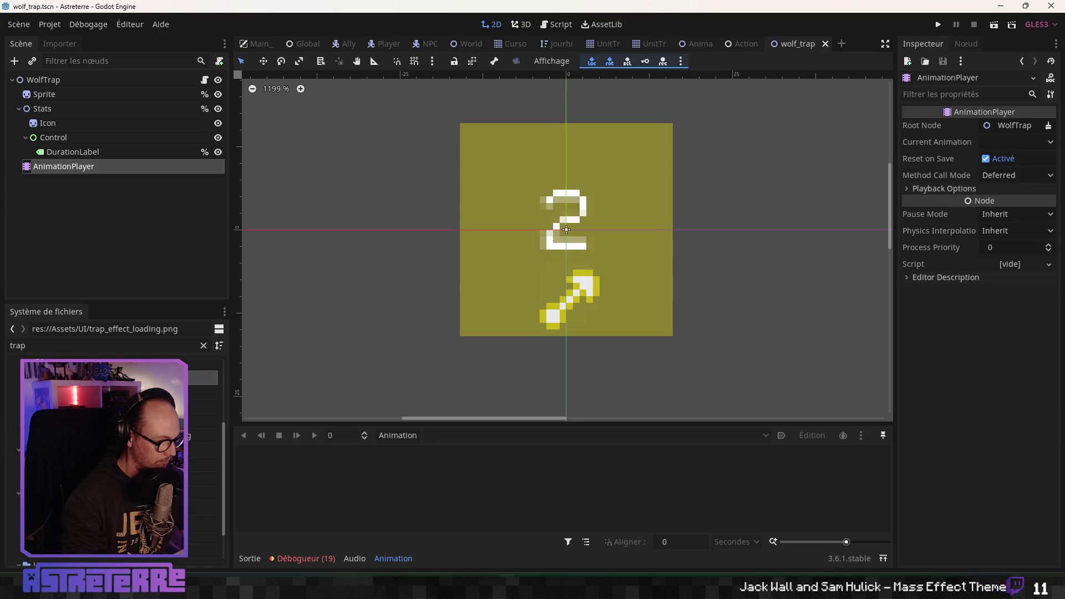
pyautogui.doubleClick(205, 536)
pyautogui.rightClick(58, 79)
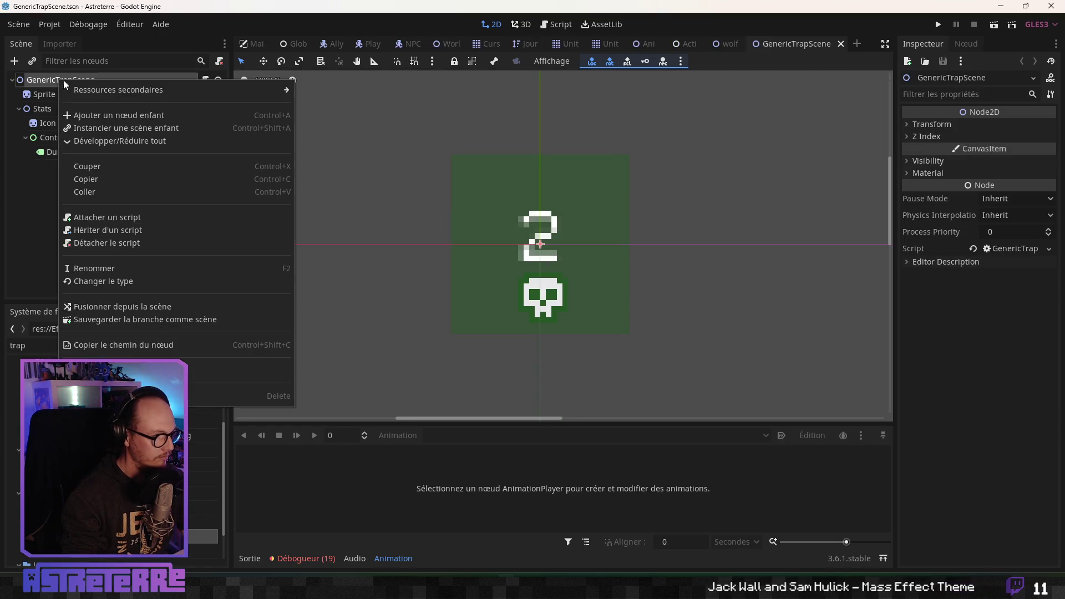
# Create an AnimationPlayer under the GenericTrapScene root, save, close its tab, and reselect WolfTrap
pyautogui.click(101, 116)
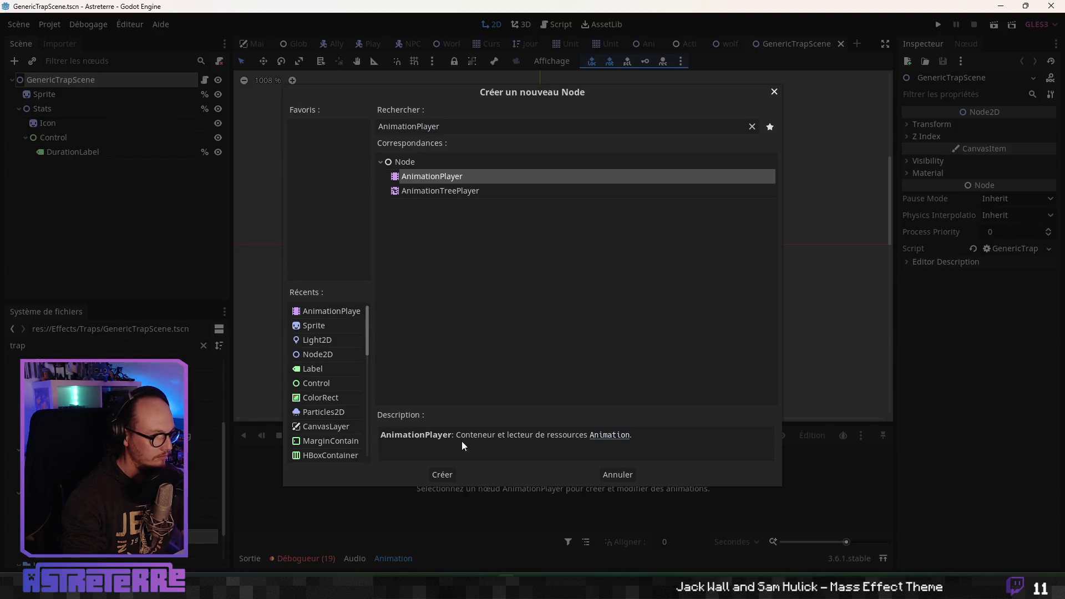
pyautogui.press('Return')
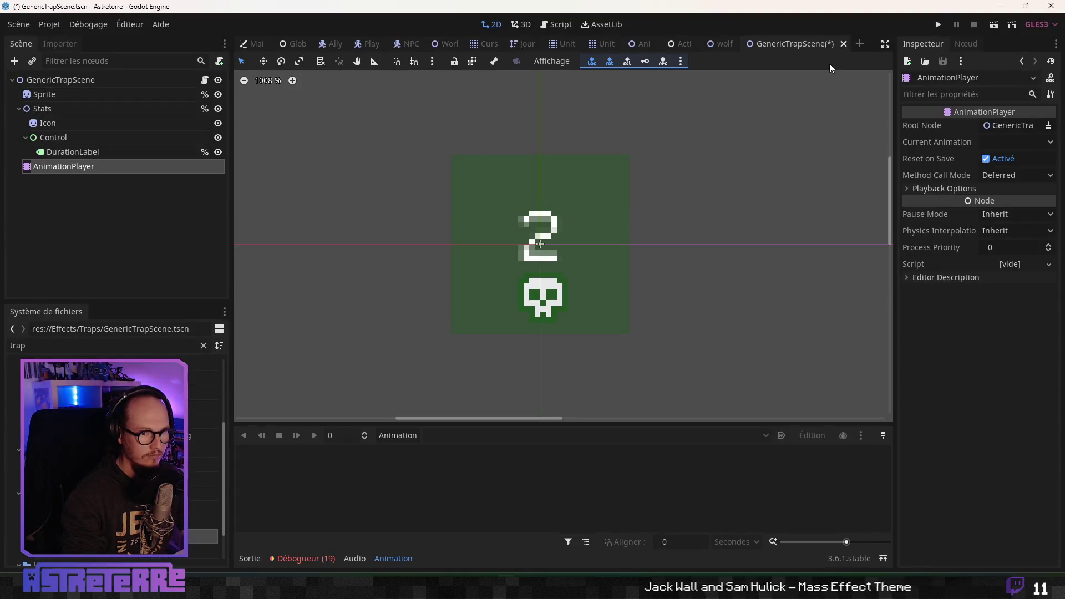
pyautogui.hotkey('ctrl', 's')
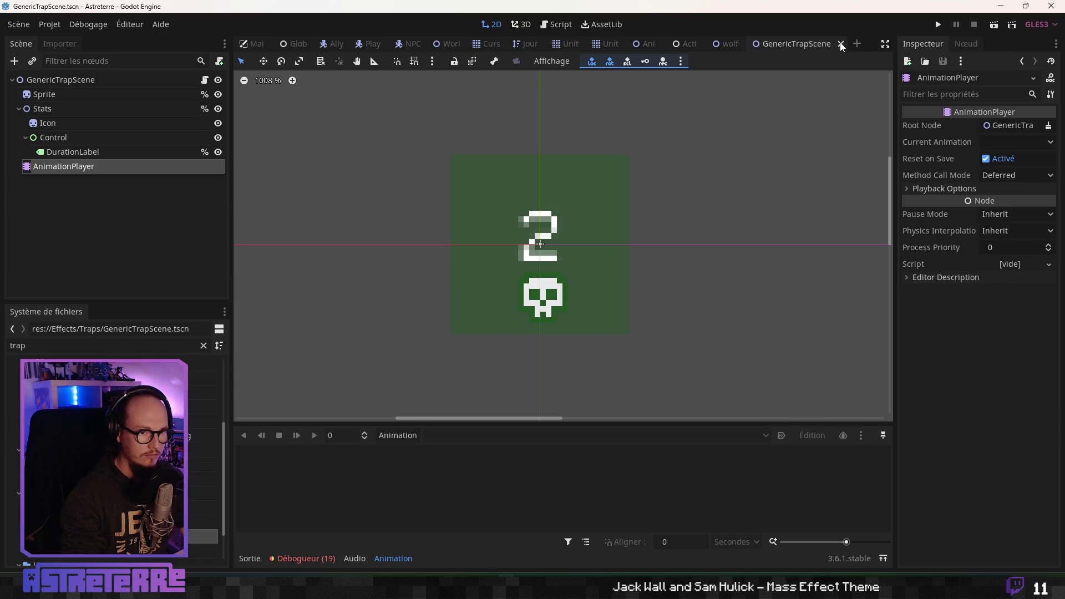
pyautogui.click(68, 81)
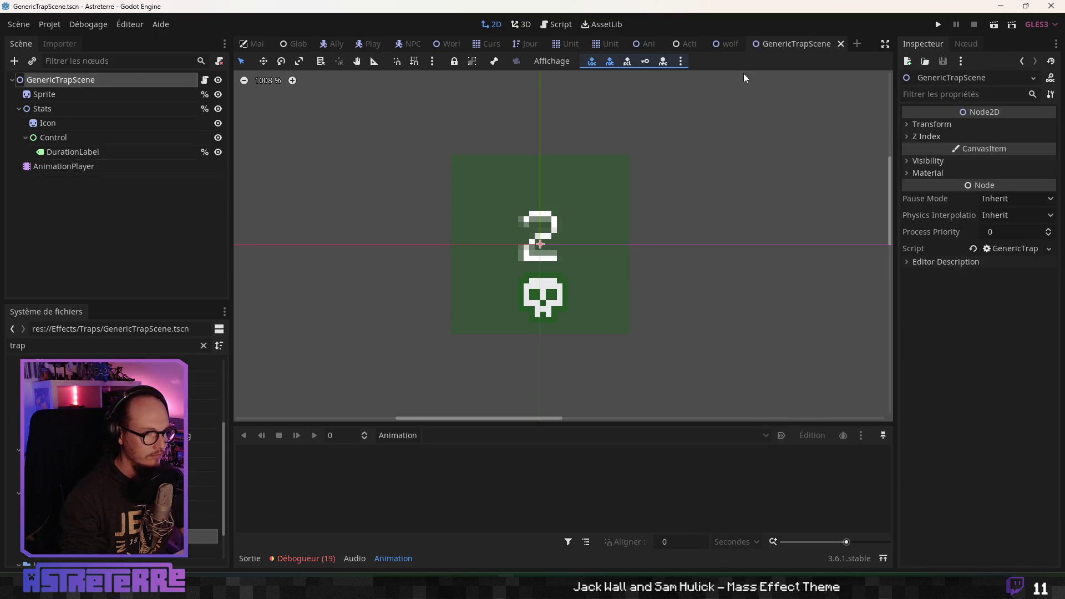
pyautogui.click(841, 45)
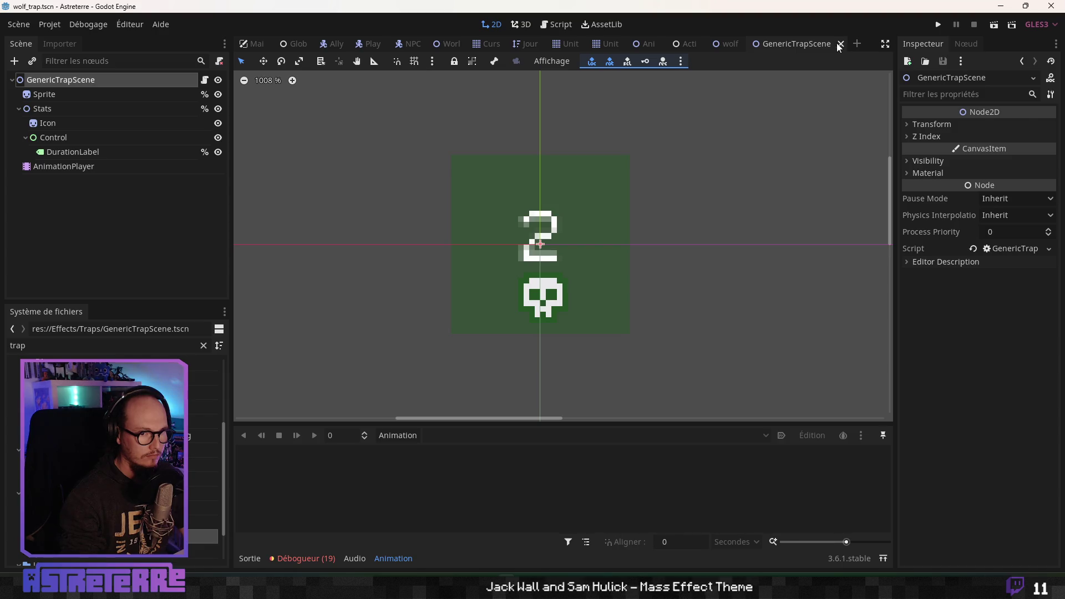
pyautogui.click(55, 81)
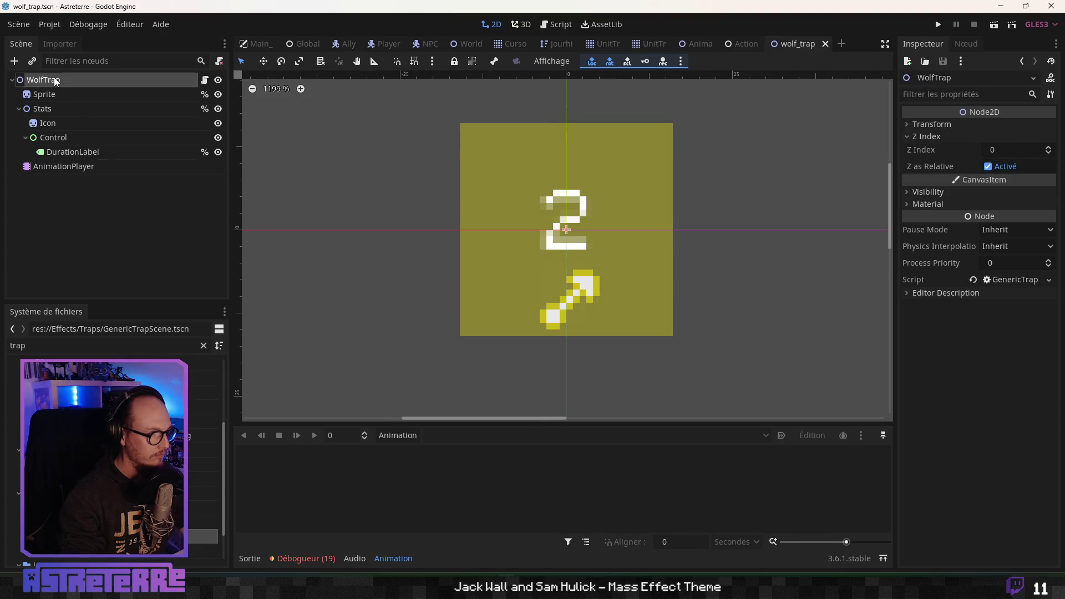
# Hide the Stats node in the wolf trap scene
pyautogui.scroll(2, 549, 251)
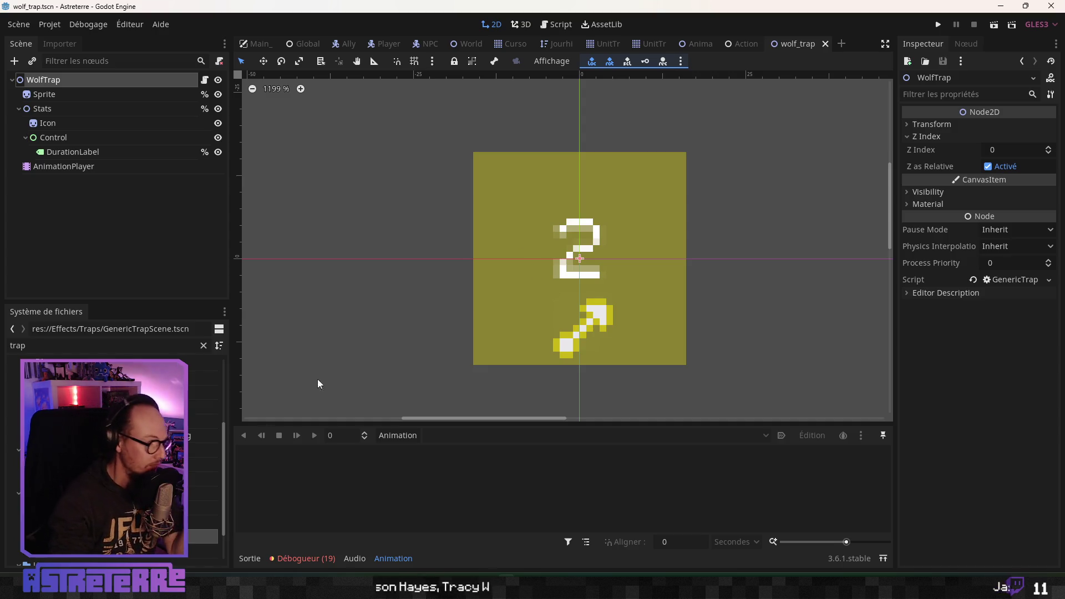
pyautogui.scroll(-1, 205, 444)
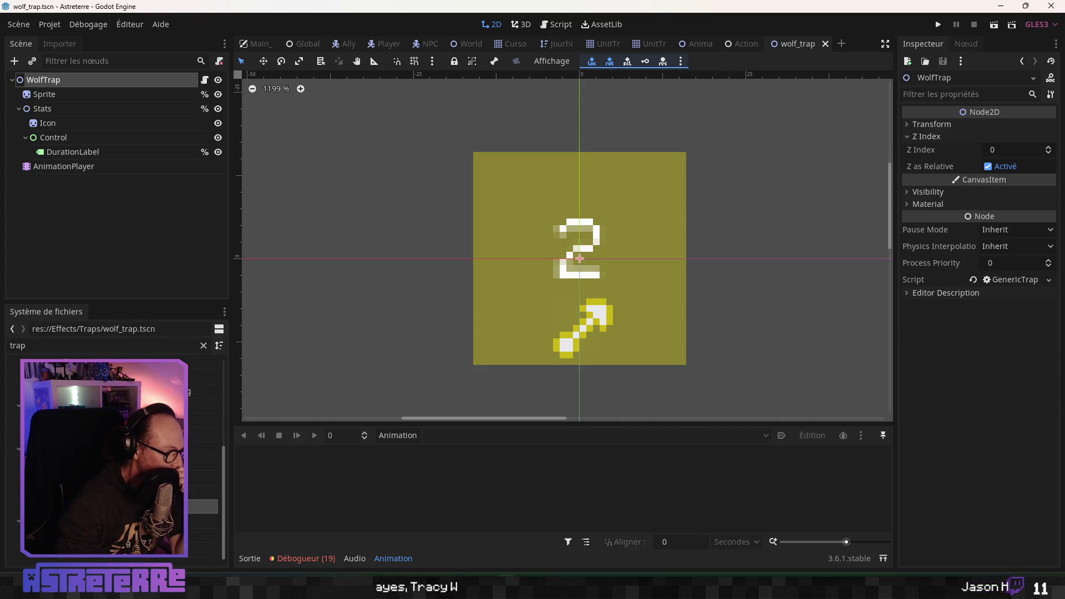
pyautogui.scroll(-1, 205, 444)
pyautogui.moveTo(485, 292); pyautogui.dragTo(470, 280)
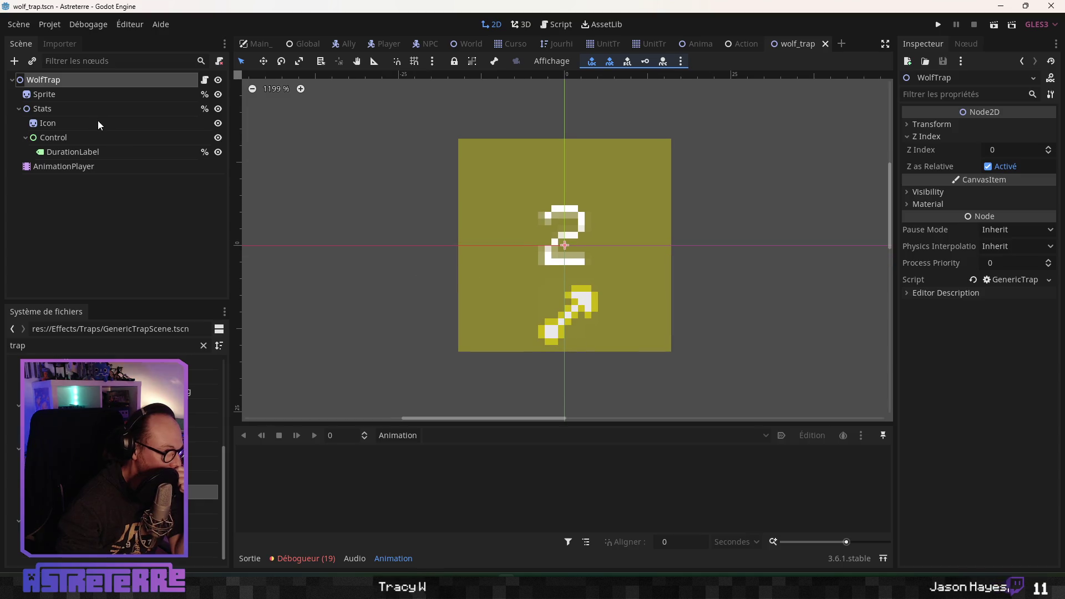
pyautogui.click(217, 110)
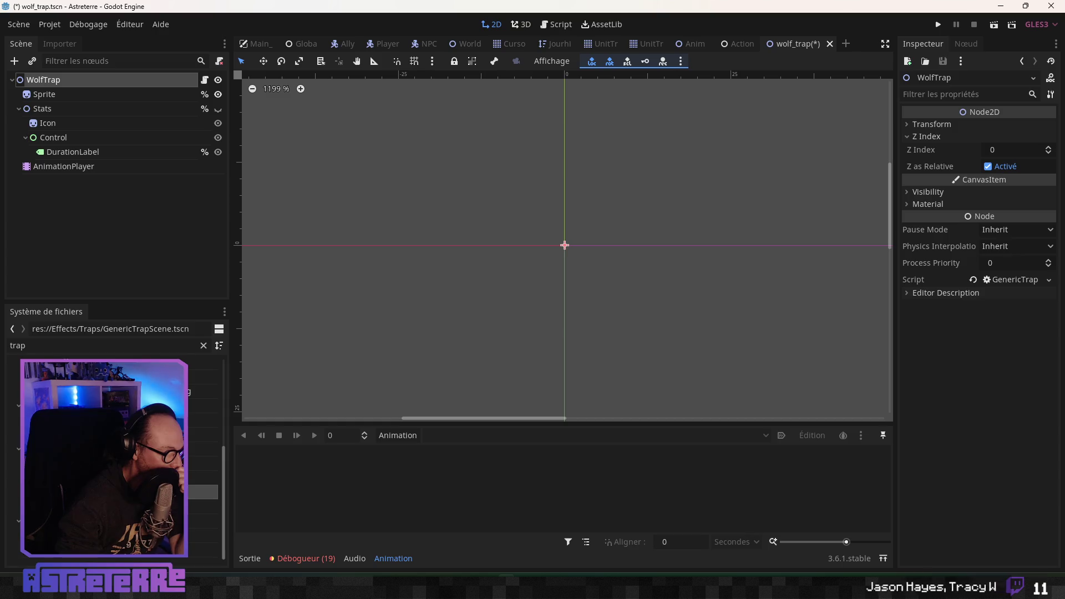
# Clear the FileSystem filter, locate EffectTilePreset, and open the EffectTilePreset.gd script
pyautogui.click(203, 345)
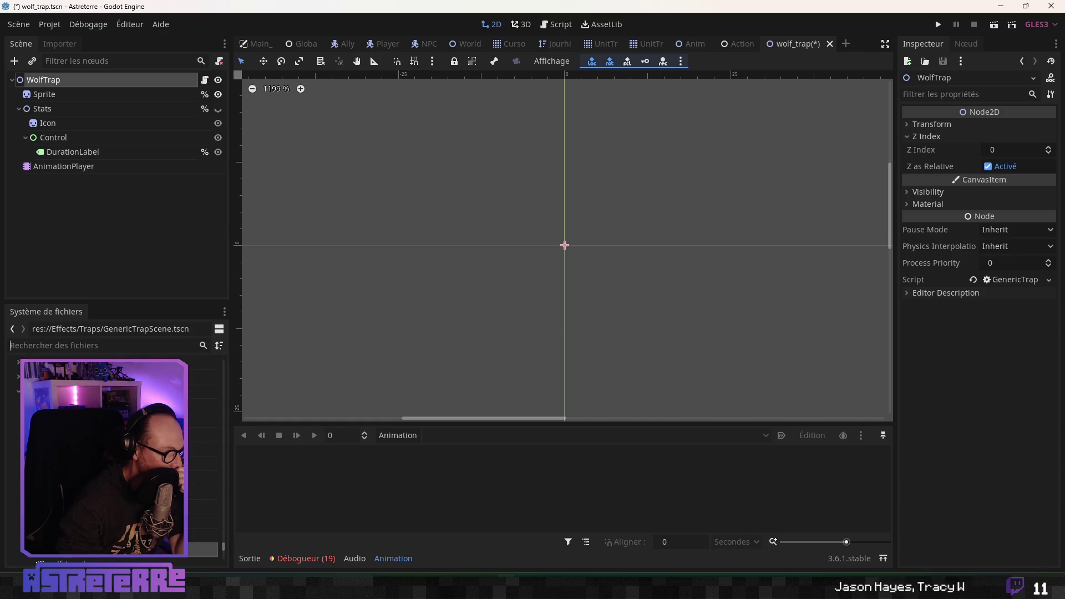
pyautogui.click(203, 435)
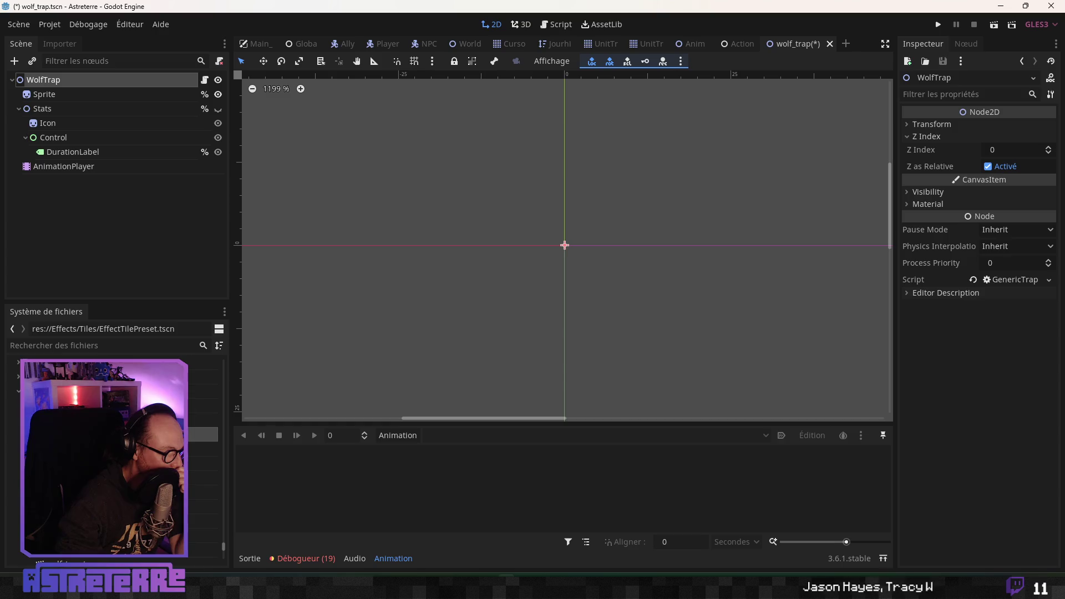
pyautogui.doubleClick(202, 420)
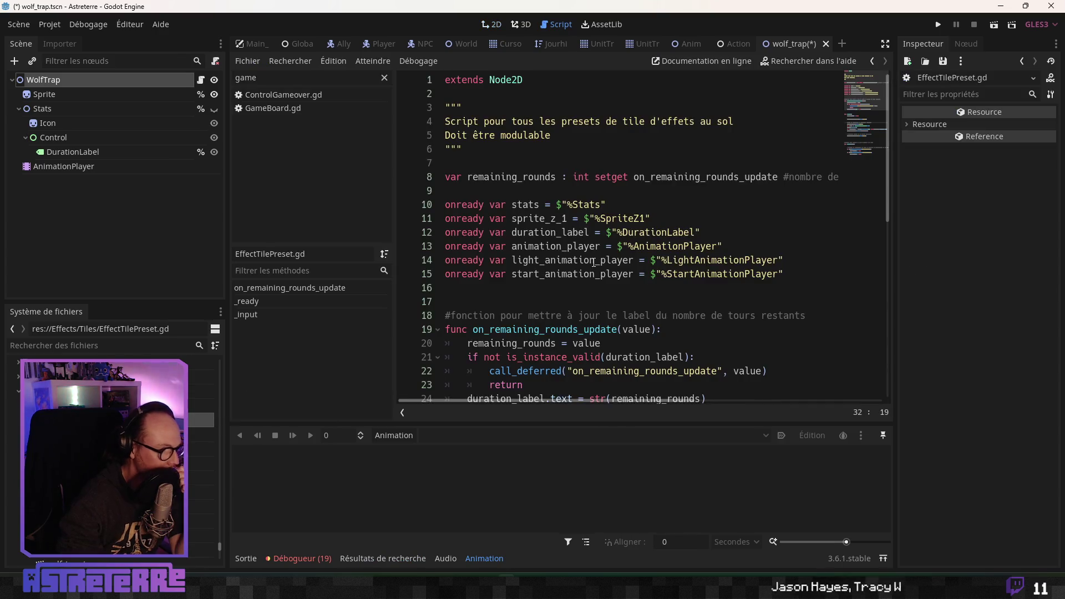
# Select and copy the remaining_rounds declaration on line 8 of EffectTilePreset.gd
pyautogui.click(599, 246)
pyautogui.scroll(-1, 610, 233)
pyautogui.scroll(1, 638, 211)
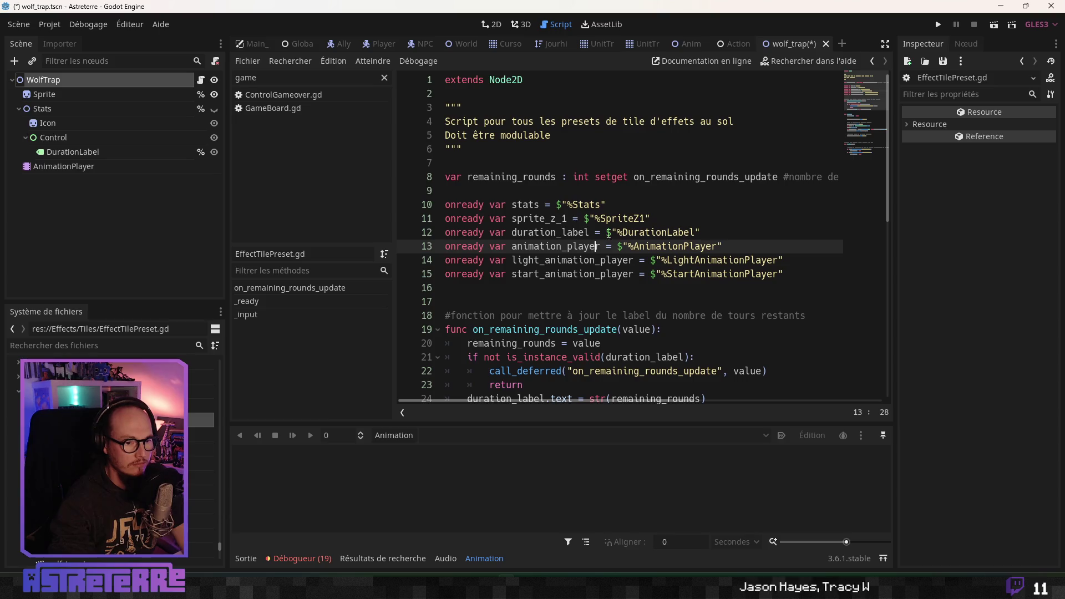
pyautogui.click(668, 177)
pyautogui.moveTo(445, 177)
pyautogui.mouseDown()
pyautogui.moveTo(874, 178)
pyautogui.moveTo(685, 176)
pyautogui.moveTo(859, 176)
pyautogui.mouseUp()
pyautogui.hotkey('ctrl', 'c')
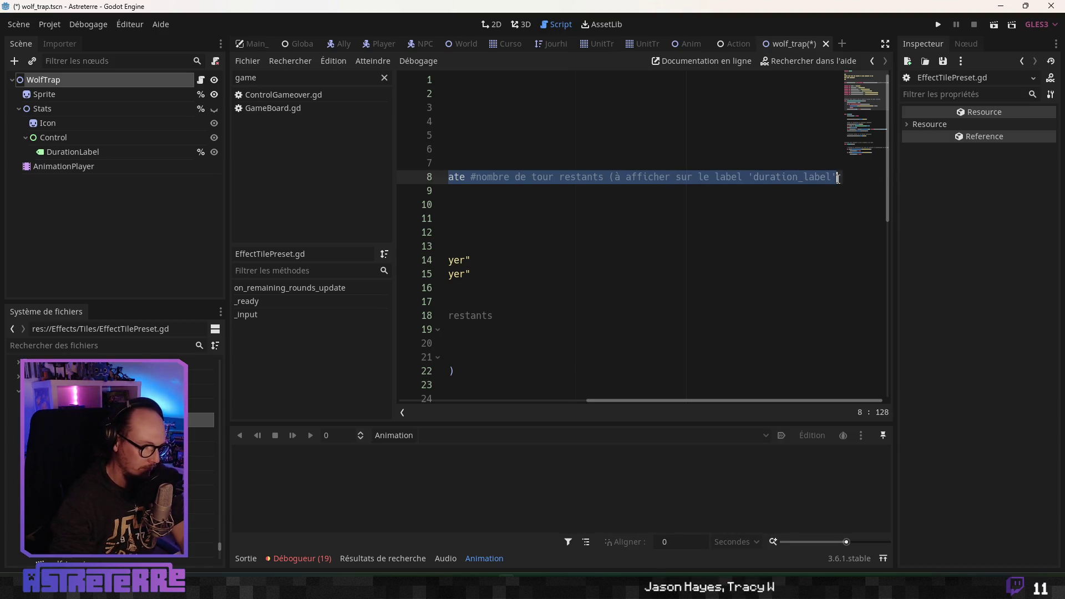
# Paste the remaining_rounds declaration below the docstring in the wolf trap's GenericTrapScene.gd
pyautogui.click(734, 44)
pyautogui.click(800, 45)
pyautogui.click(525, 166)
pyautogui.press('Return')
pyautogui.hotkey('ctrl', 'v')
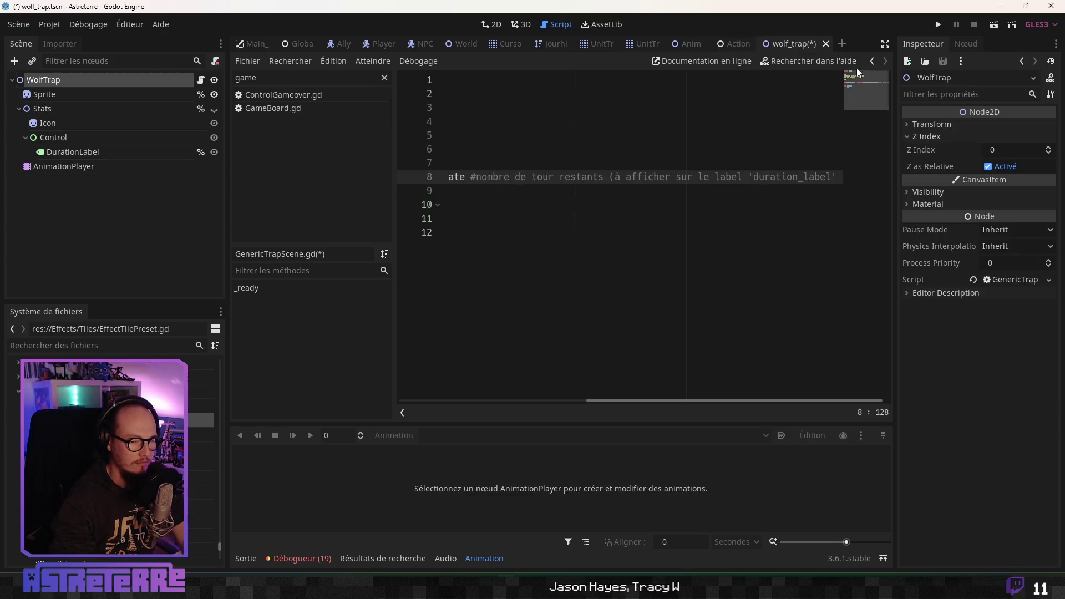
# Toggle distraction-free mode on and off while reviewing the end of _ready
pyautogui.click(885, 43)
pyautogui.click(250, 244)
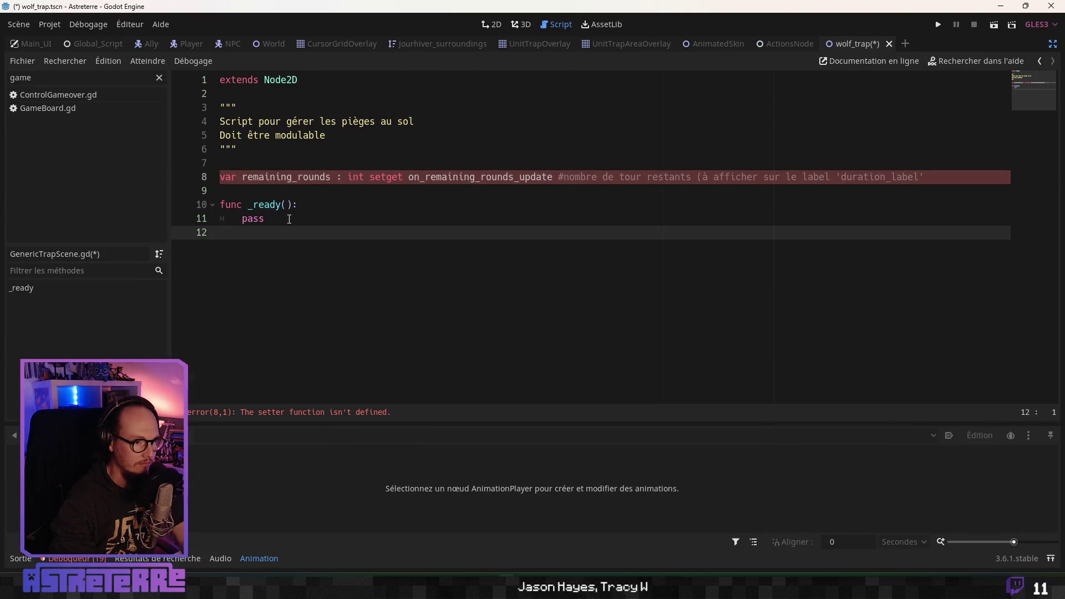
pyautogui.click(340, 210)
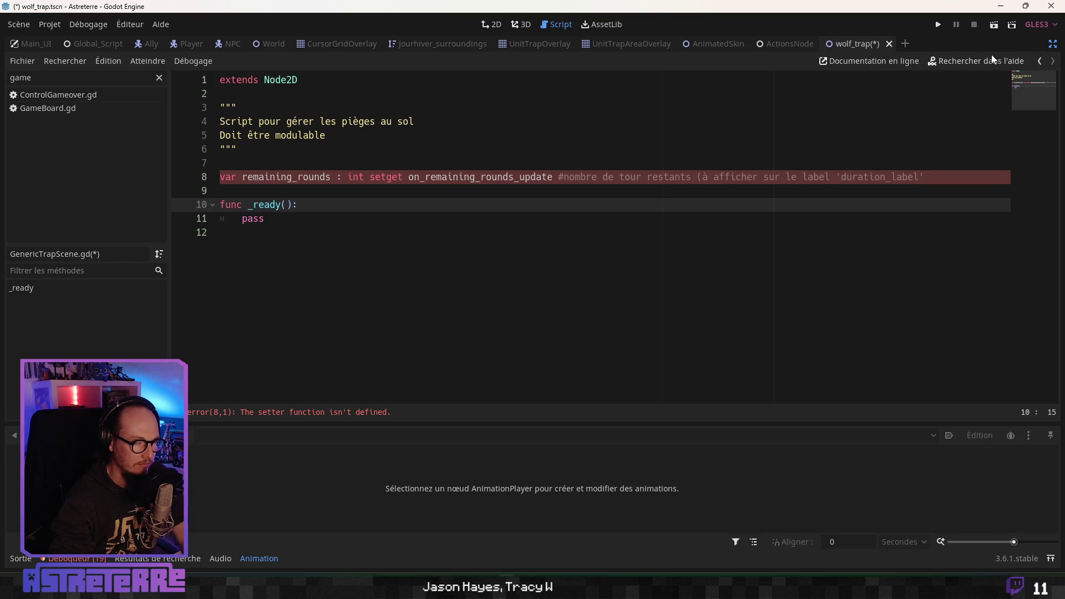
pyautogui.click(1054, 47)
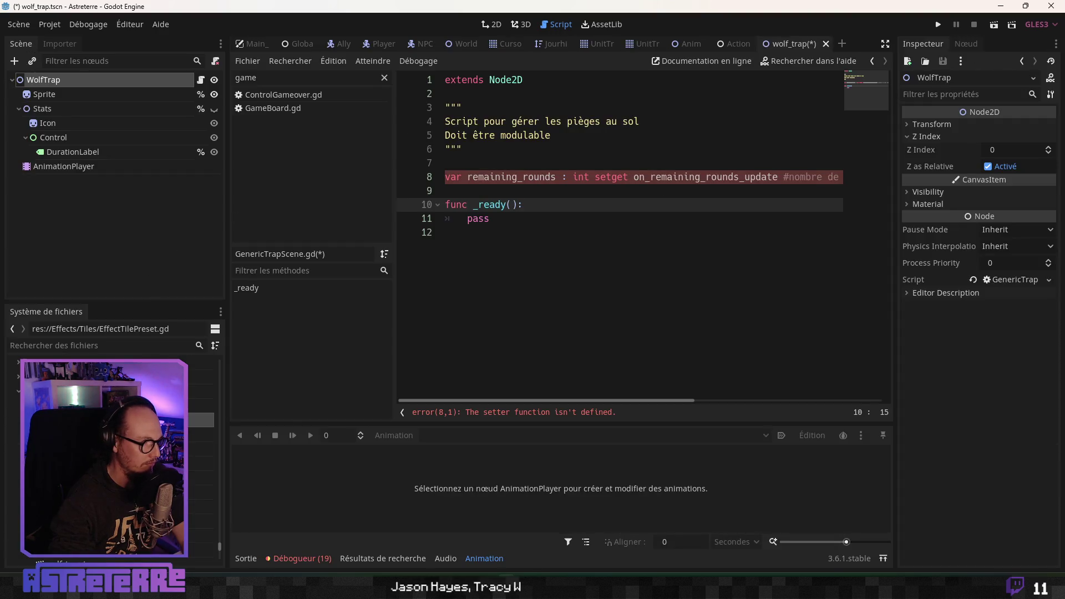
# In EffectTilePreset.gd, select the on_remaining_rounds_update function together with its comment
pyautogui.hotkey('ctrl', 'Tab')
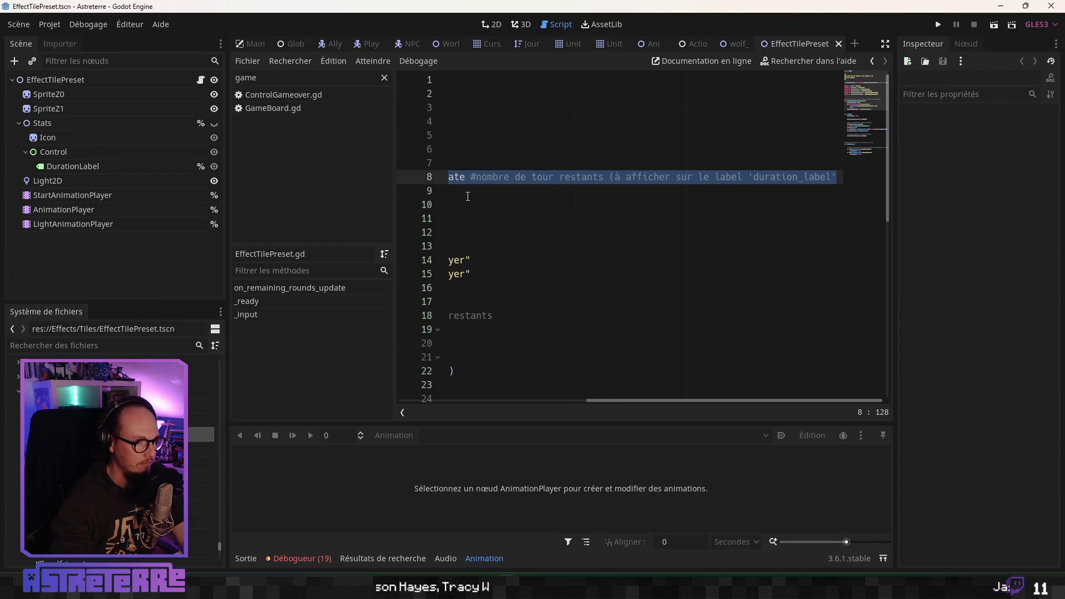
pyautogui.click(468, 197)
pyautogui.hotkey('ctrl', 'a')
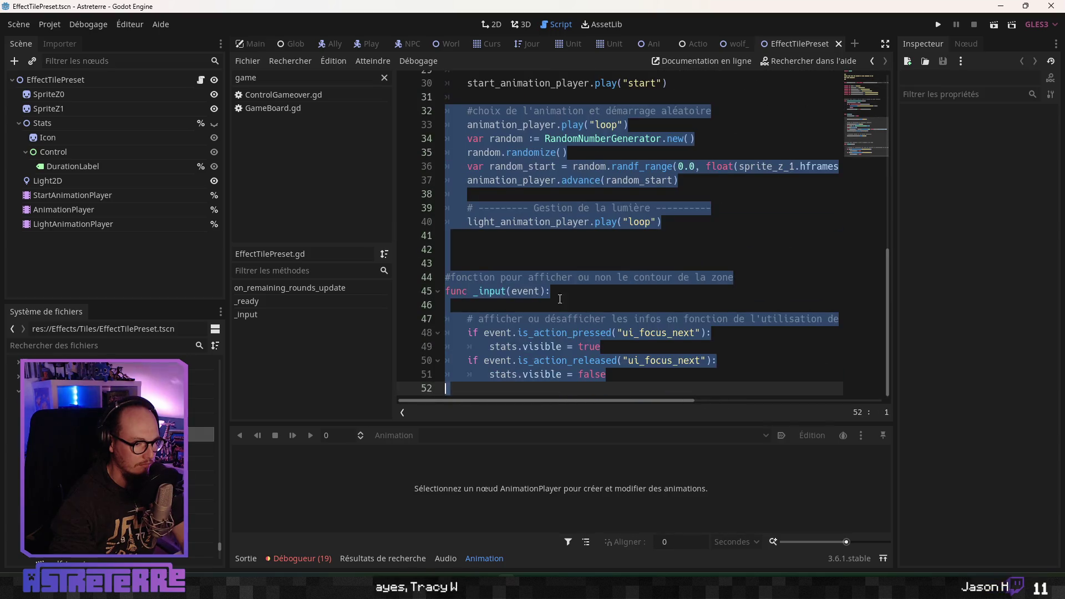
pyautogui.click(557, 276)
pyautogui.scroll(3, 492, 353)
pyautogui.click(267, 287)
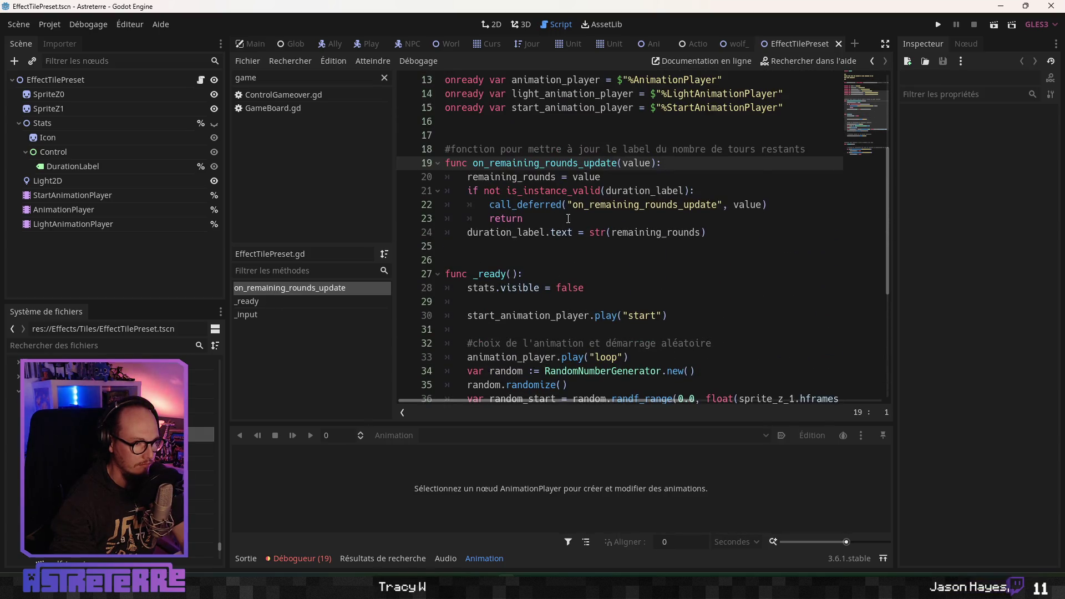
pyautogui.moveTo(699, 233)
pyautogui.mouseDown()
pyautogui.moveTo(439, 228)
pyautogui.moveTo(392, 148)
pyautogui.mouseUp()
pyautogui.hotkey('ctrl', 'c')
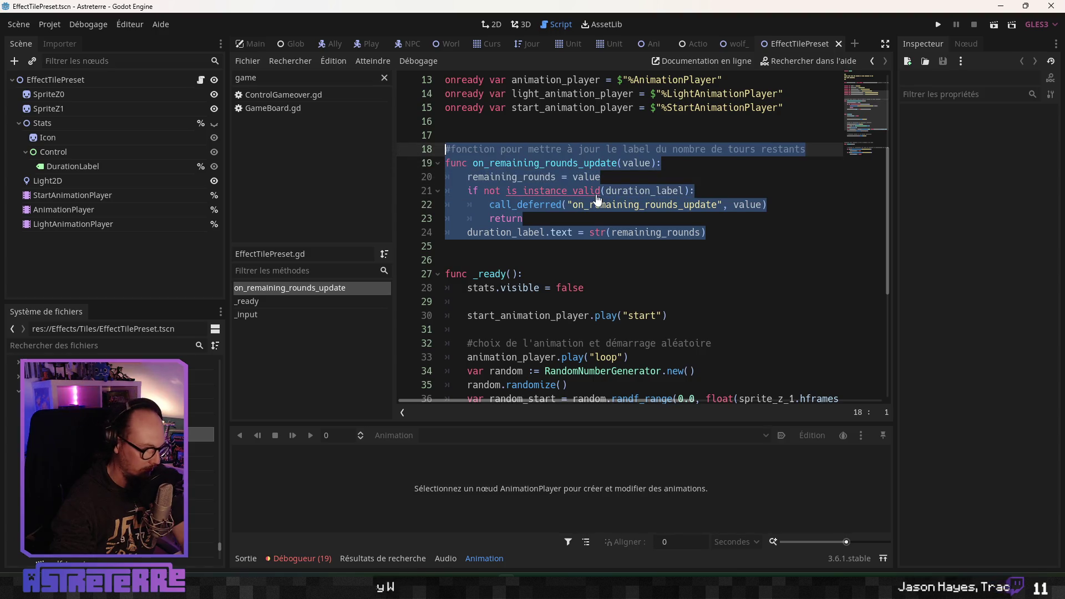
# Paste the on_remaining_rounds_update function into the wolf trap script above _ready
pyautogui.click(734, 40)
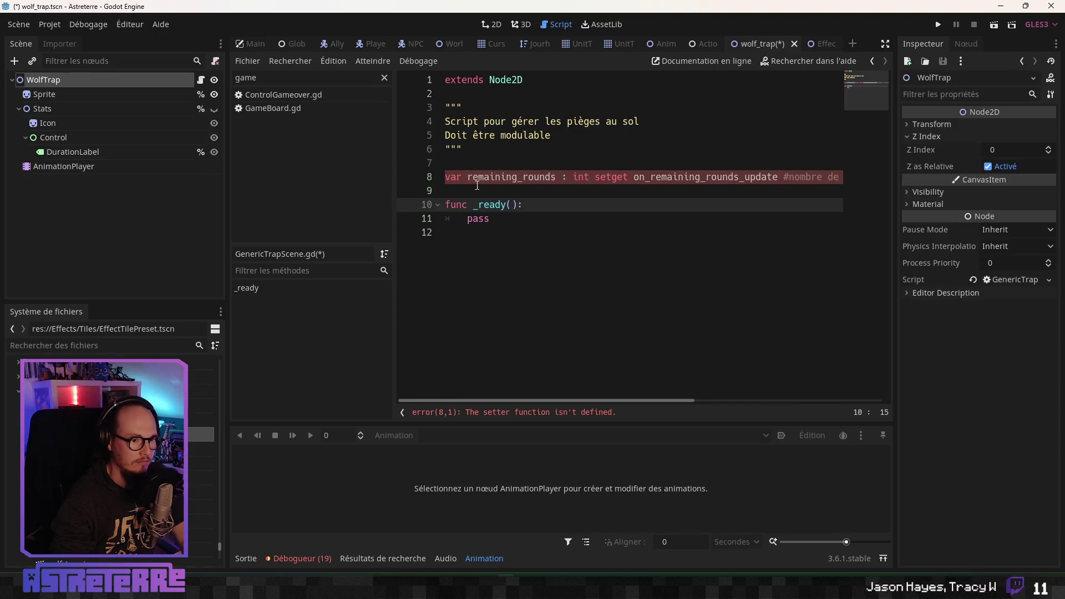
pyautogui.press('Home')
pyautogui.press('Return')
pyautogui.press('Return')
pyautogui.press('Return')
pyautogui.click(457, 220)
pyautogui.hotkey('ctrl', 'v')
pyautogui.click(462, 204)
pyautogui.press('Return')
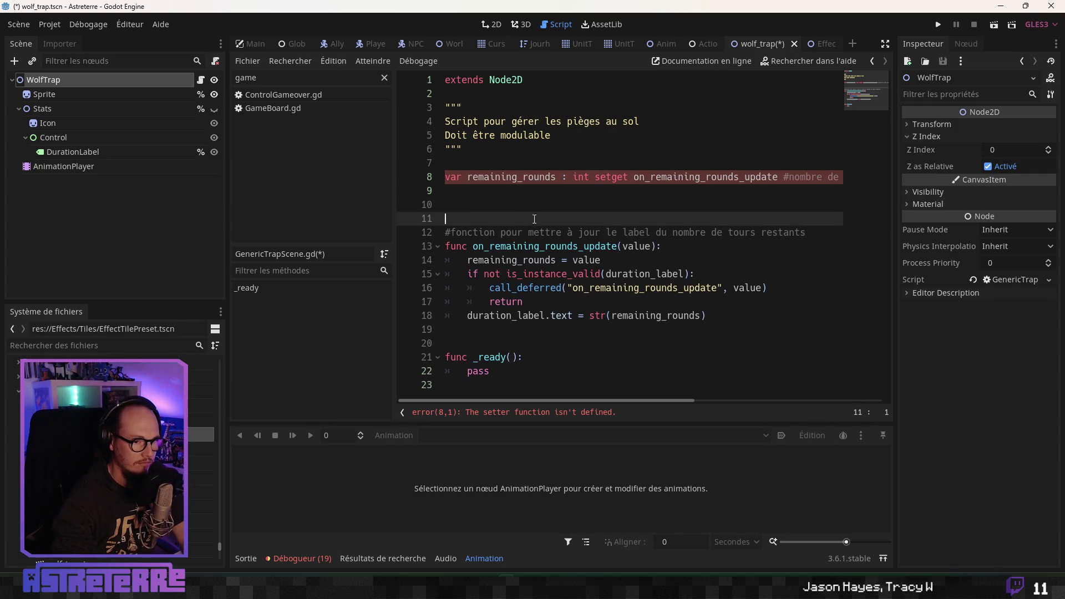
pyautogui.click(497, 192)
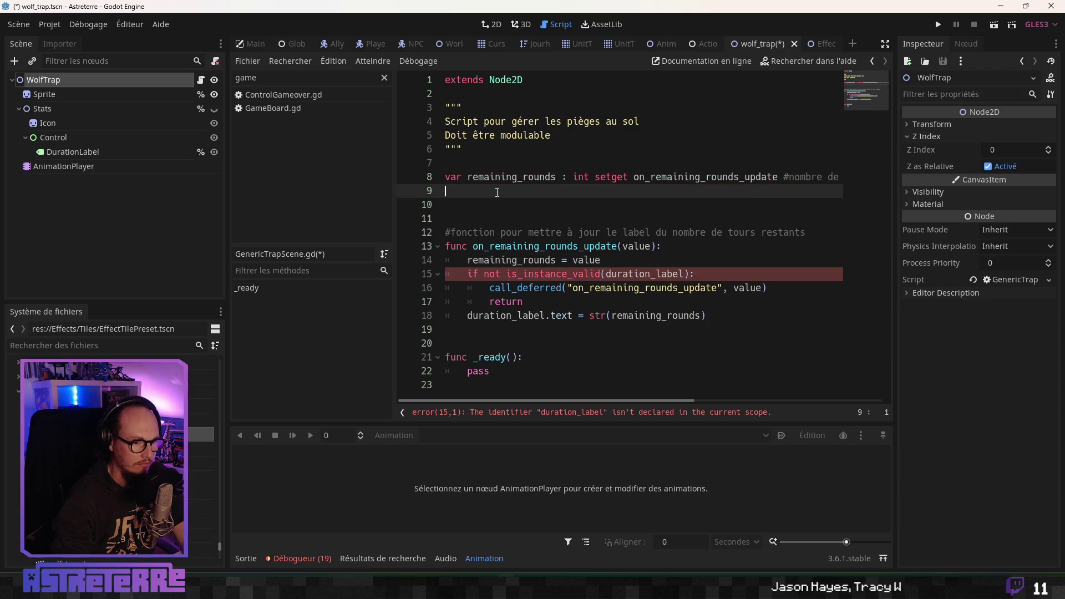
pyautogui.click(530, 260)
# Declare onready var duration_label = $"%DurationLabel" by dragging DurationLabel into the script
pyautogui.click(82, 152)
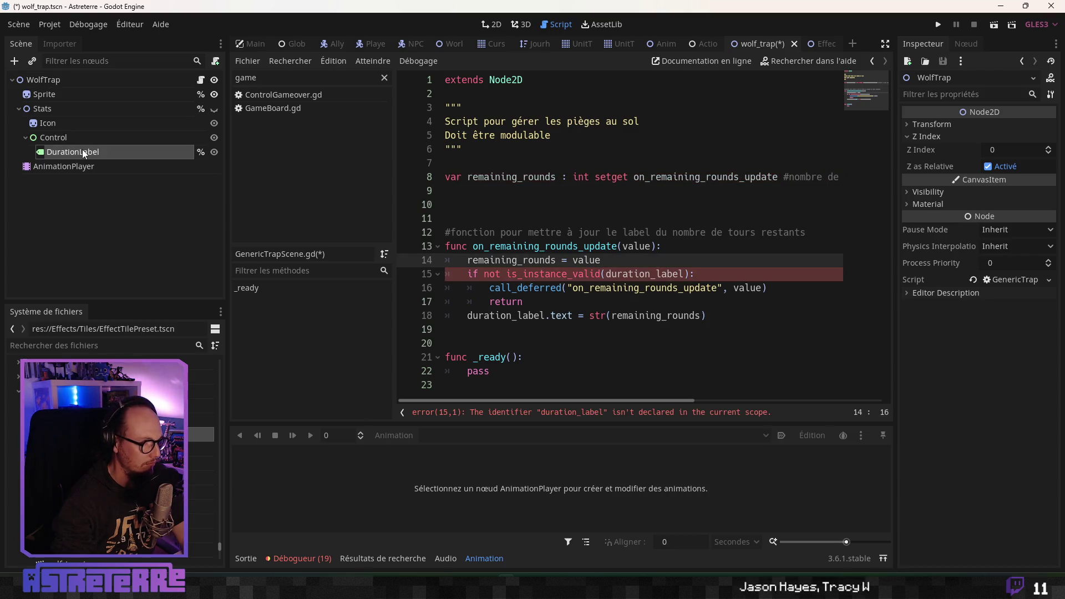
pyautogui.click(451, 204)
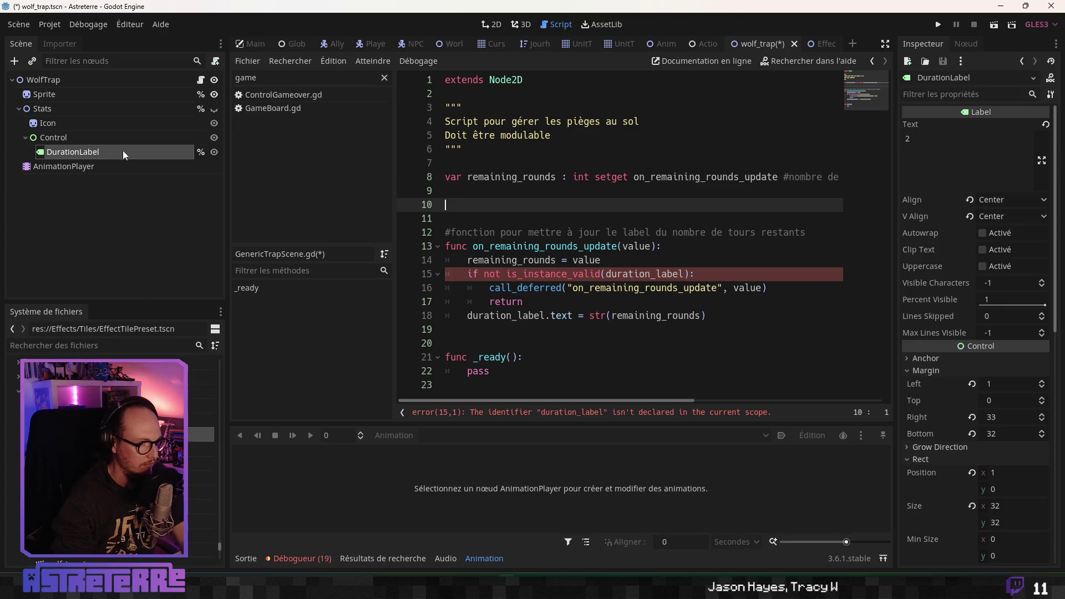
pyautogui.moveTo(146, 154)
pyautogui.mouseDown()
pyautogui.moveTo(466, 214)
pyautogui.moveTo(452, 205)
pyautogui.mouseUp()
pyautogui.click(453, 190)
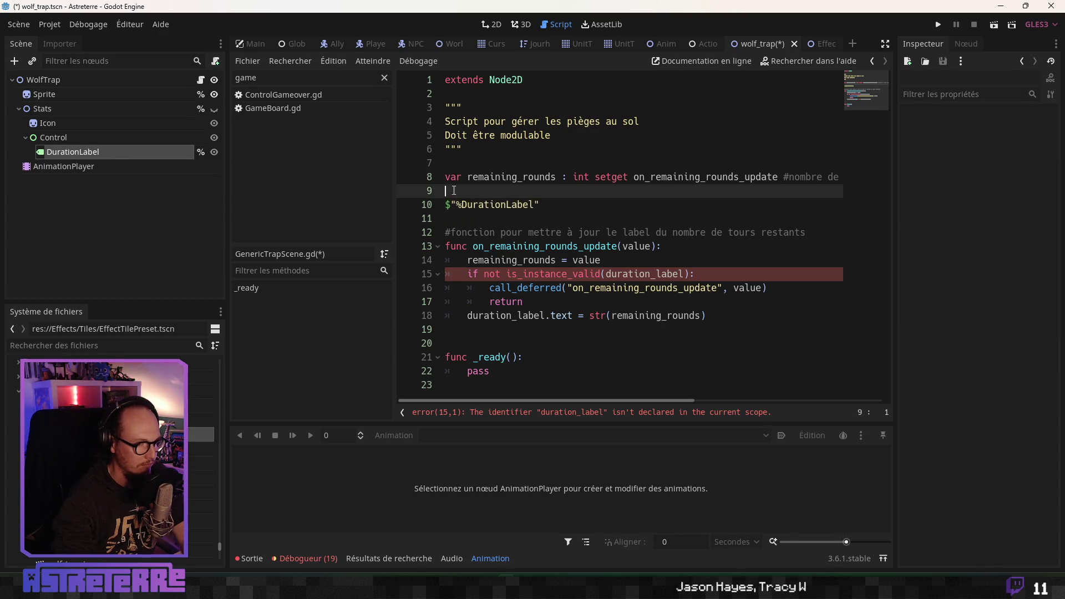
pyautogui.press('Return')
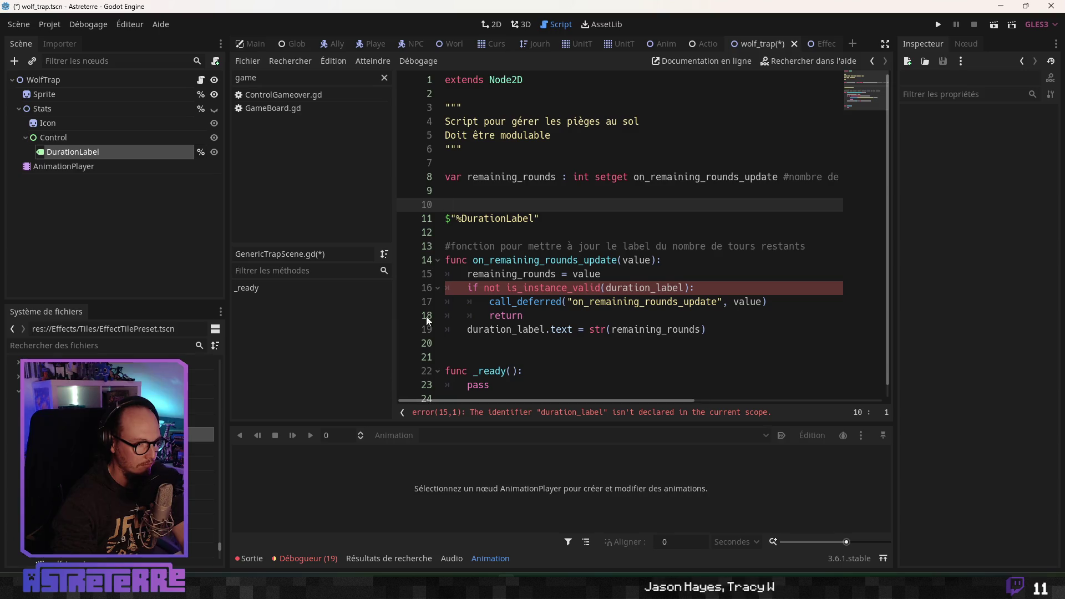
pyautogui.moveTo(541, 218); pyautogui.dragTo(484, 203)
pyautogui.press('BackSpace')
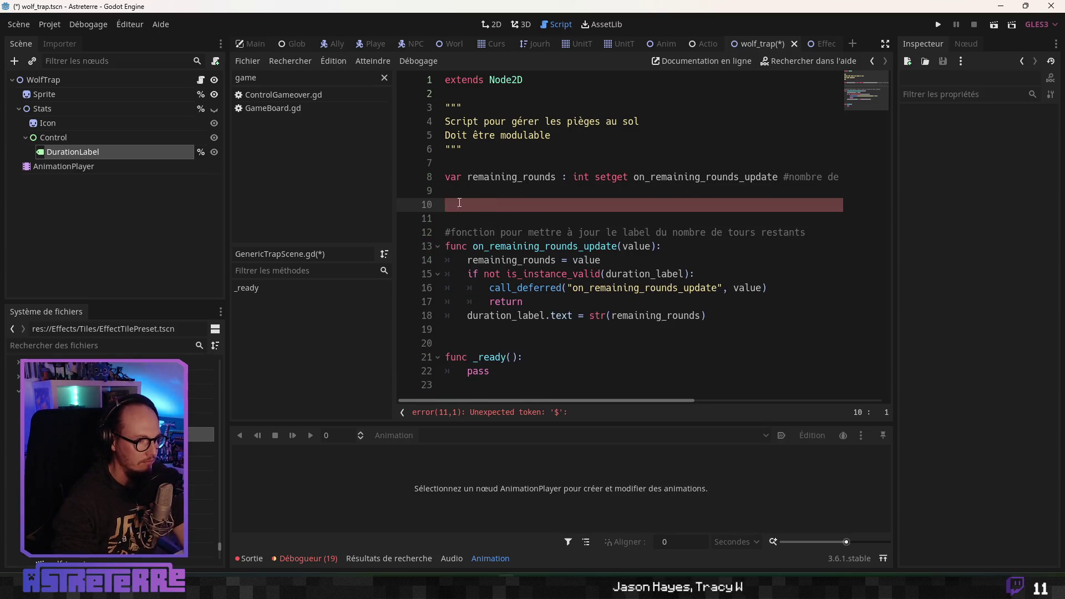
pyautogui.click(91, 150)
pyautogui.moveTo(92, 149)
pyautogui.mouseDown()
pyautogui.moveTo(83, 166)
pyautogui.moveTo(459, 211)
pyautogui.mouseUp()
pyautogui.press('Return')
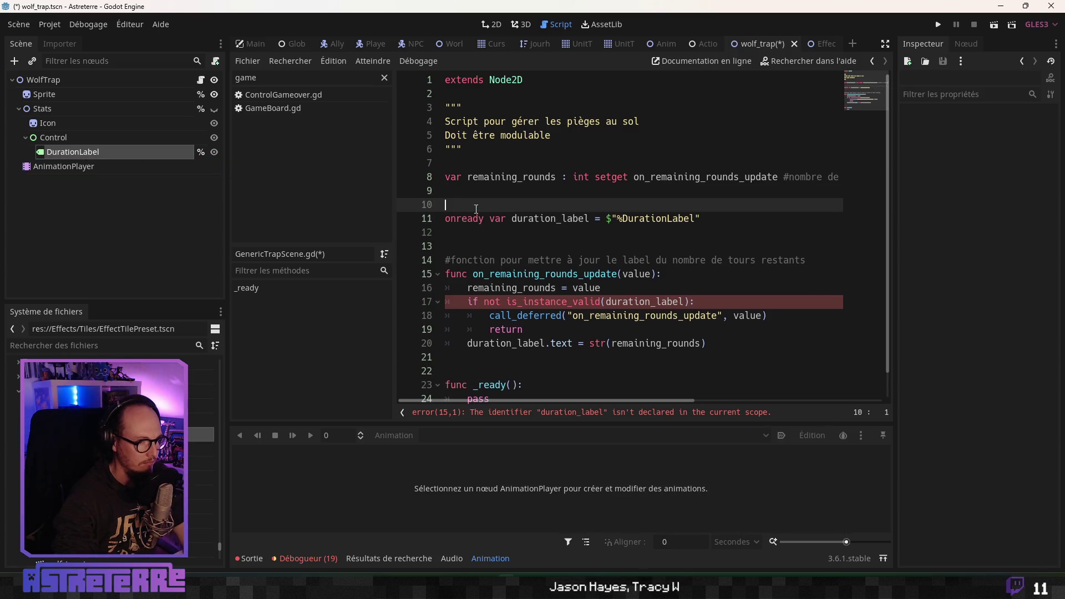
# Add onready declarations for the Stats and Sprite nodes and tidy the blank lines
pyautogui.click(53, 110)
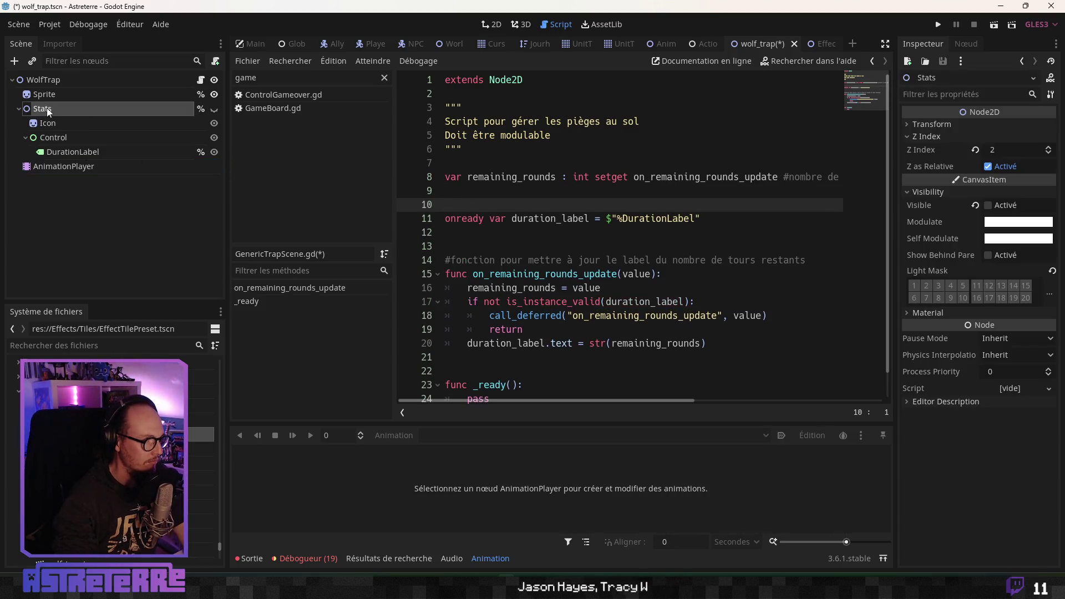
pyautogui.moveTo(61, 109)
pyautogui.mouseDown()
pyautogui.moveTo(446, 213)
pyautogui.moveTo(464, 209)
pyautogui.mouseUp()
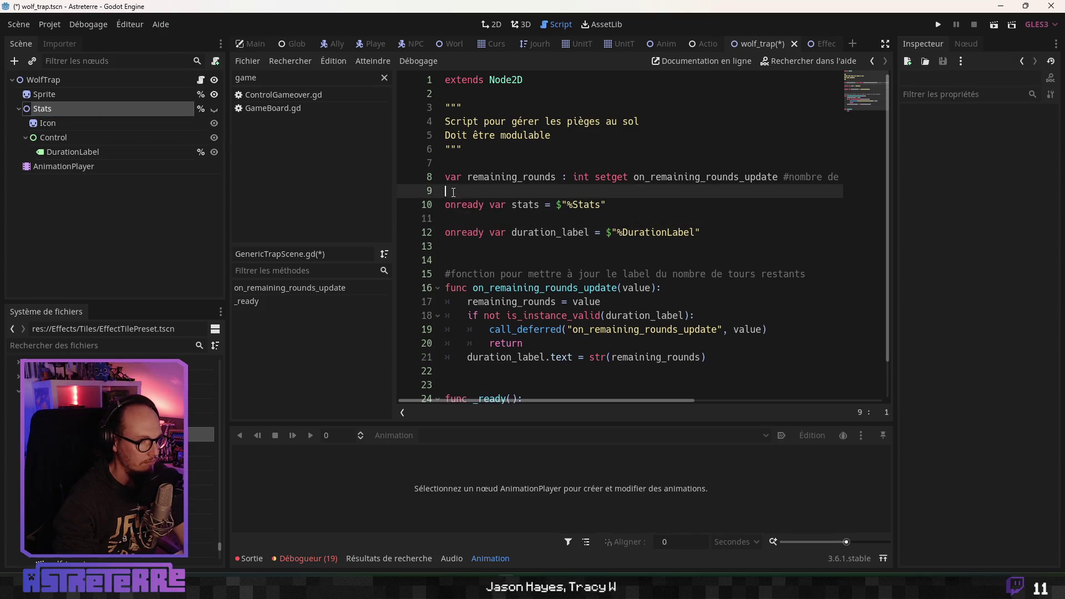
pyautogui.press('BackSpace')
pyautogui.press('Up')
pyautogui.press('Return')
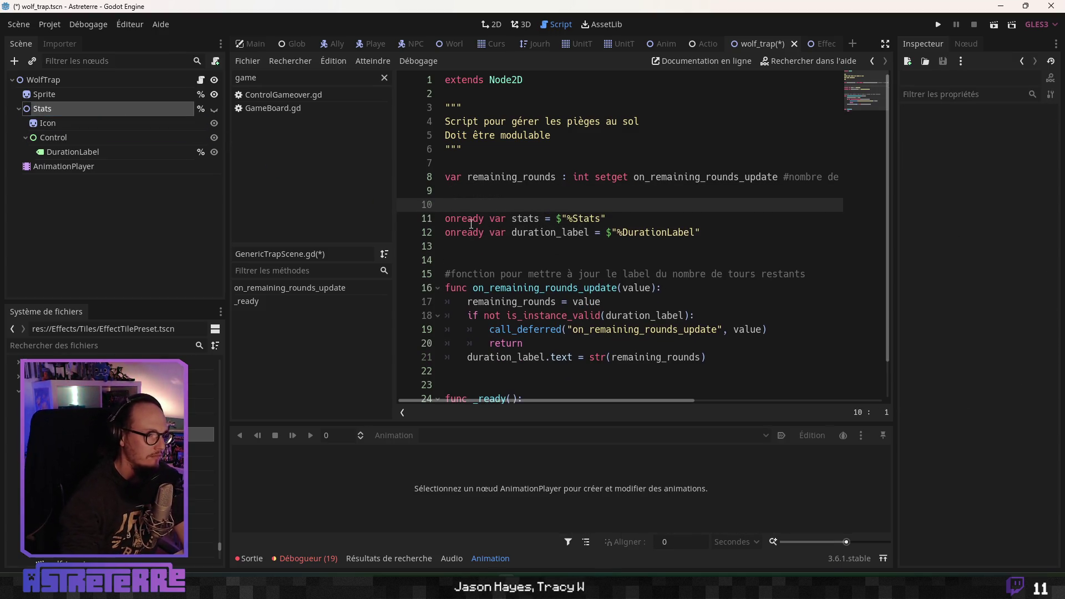
pyautogui.click(44, 94)
pyautogui.moveTo(42, 95)
pyautogui.mouseDown()
pyautogui.moveTo(513, 225)
pyautogui.moveTo(510, 205)
pyautogui.mouseUp()
pyautogui.press('BackSpace')
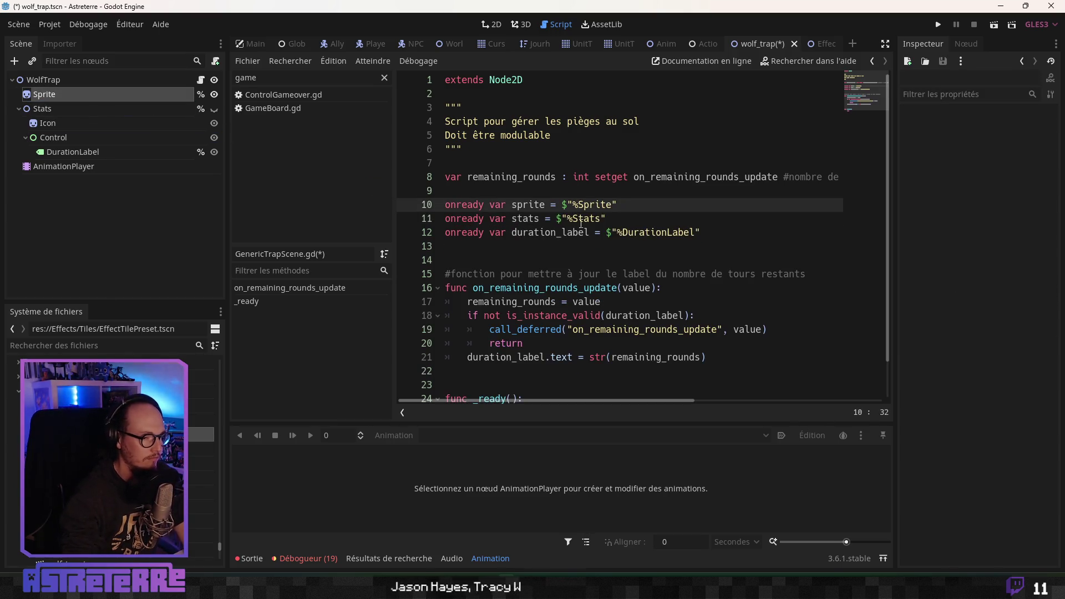
pyautogui.click(595, 232)
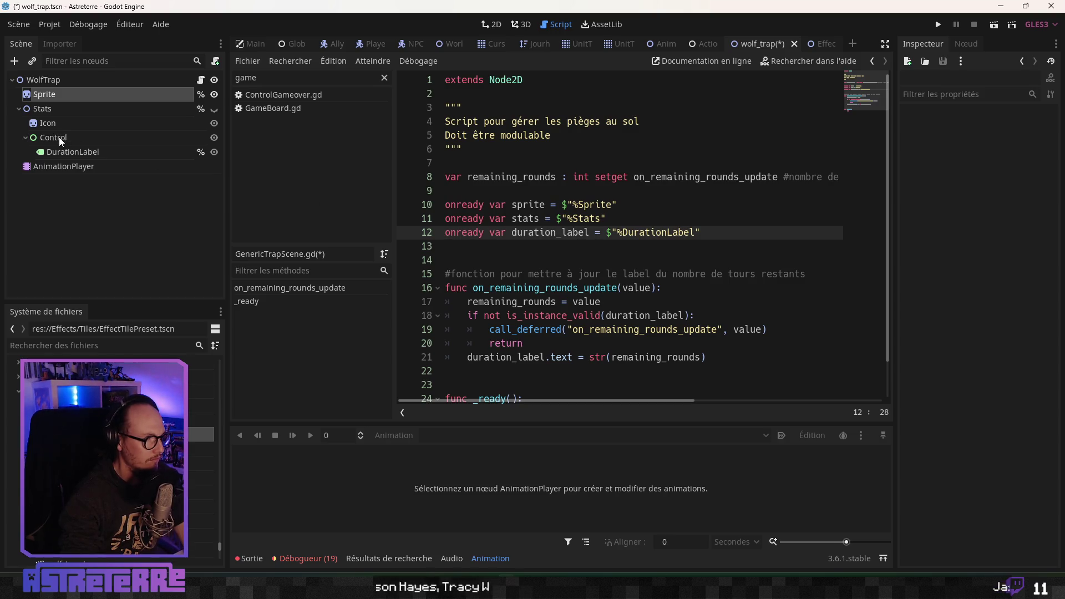
# Give AnimationPlayer a unique name and declare it as an onready animation_player variable
pyautogui.click(52, 166)
pyautogui.rightClick(109, 165)
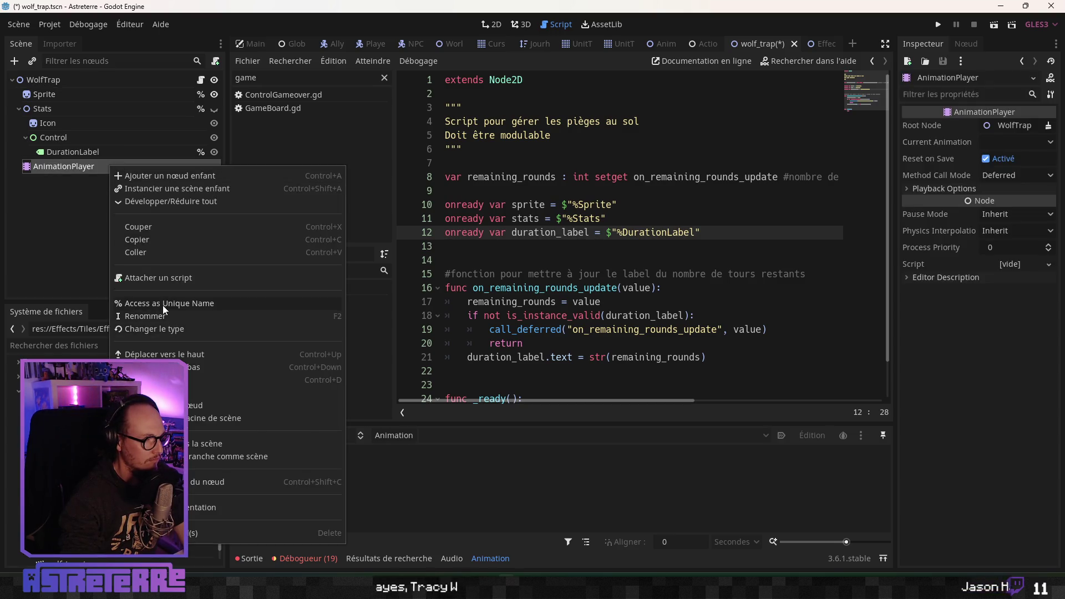
pyautogui.click(162, 305)
pyautogui.moveTo(85, 169); pyautogui.dragTo(493, 252)
pyautogui.press('Return')
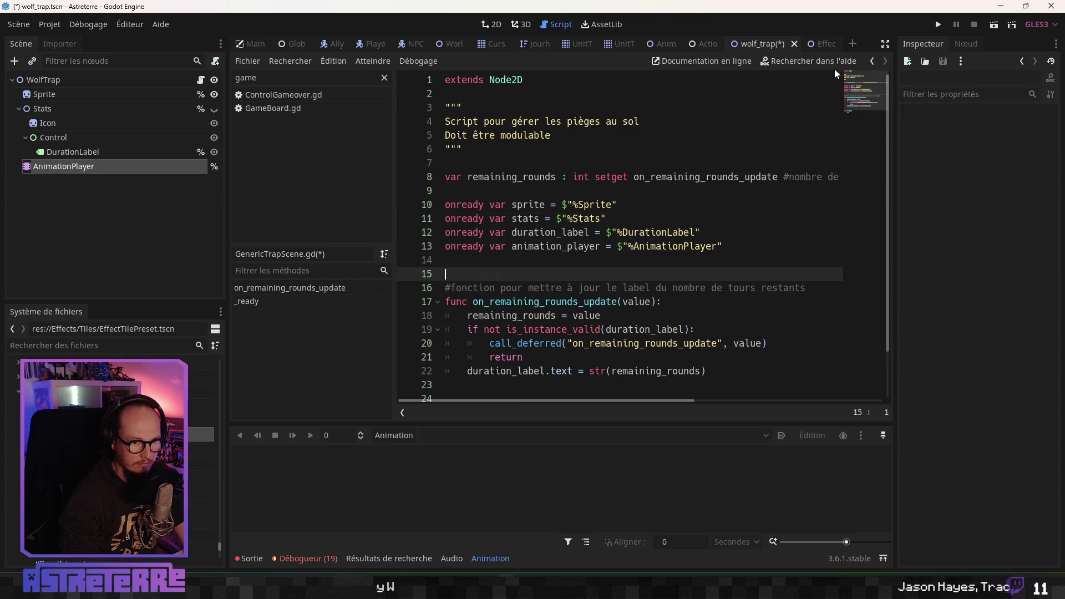
pyautogui.click(821, 44)
# Review the animation_player reference and surrounding code in the EffectTilePreset script
pyautogui.click(502, 197)
pyautogui.scroll(3, 503, 194)
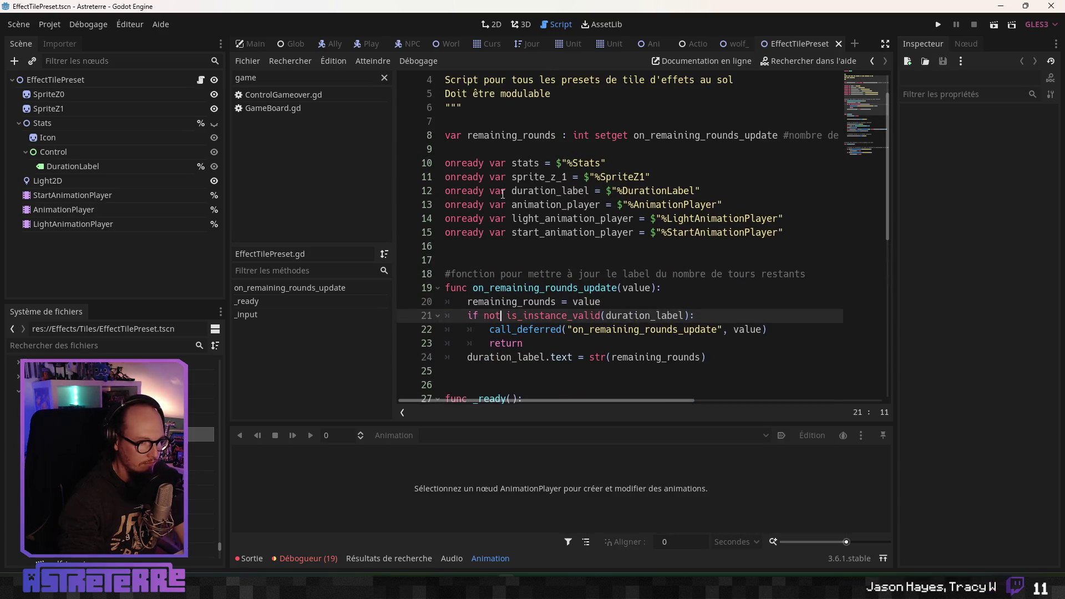
pyautogui.click(503, 194)
pyautogui.click(547, 205)
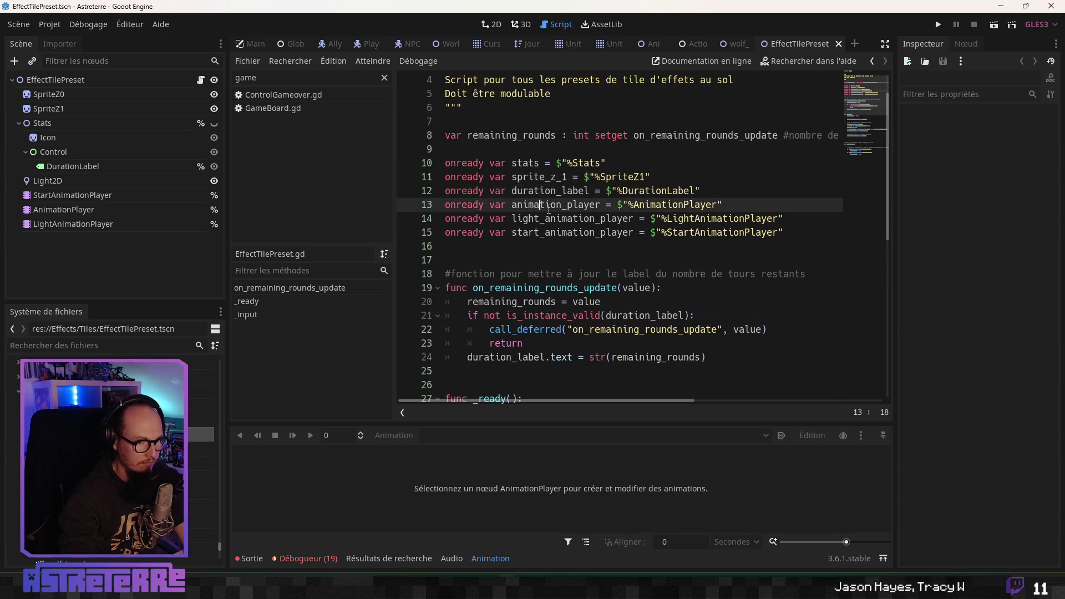
pyautogui.scroll(-2, 548, 208)
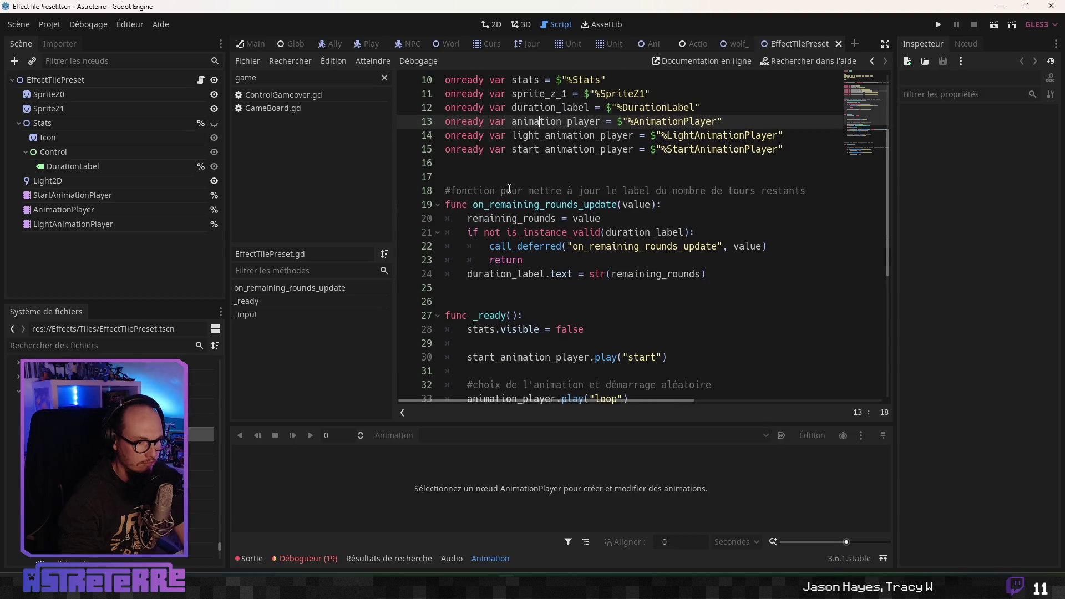
pyautogui.scroll(-4, 509, 189)
pyautogui.moveTo(468, 162)
pyautogui.mouseDown()
pyautogui.moveTo(553, 164)
pyautogui.moveTo(689, 188)
pyautogui.moveTo(638, 177)
pyautogui.moveTo(641, 232)
pyautogui.moveTo(693, 248)
pyautogui.moveTo(632, 289)
pyautogui.moveTo(680, 288)
pyautogui.moveTo(688, 329)
pyautogui.mouseUp()
# Select the _input function (lines 44–51), then return to wolf_trap below _ready
pyautogui.scroll(-2, 688, 329)
pyautogui.click(515, 287)
pyautogui.scroll(-1, 514, 271)
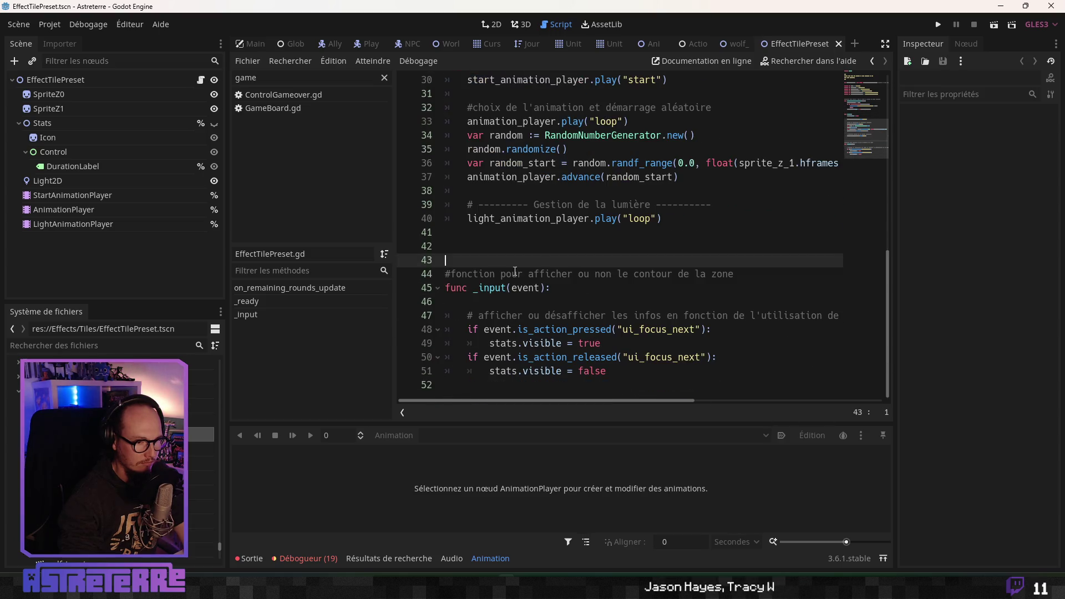
pyautogui.moveTo(447, 274)
pyautogui.mouseDown()
pyautogui.moveTo(477, 330)
pyautogui.moveTo(611, 370)
pyautogui.mouseUp()
pyautogui.hotkey('ctrl', 'c')
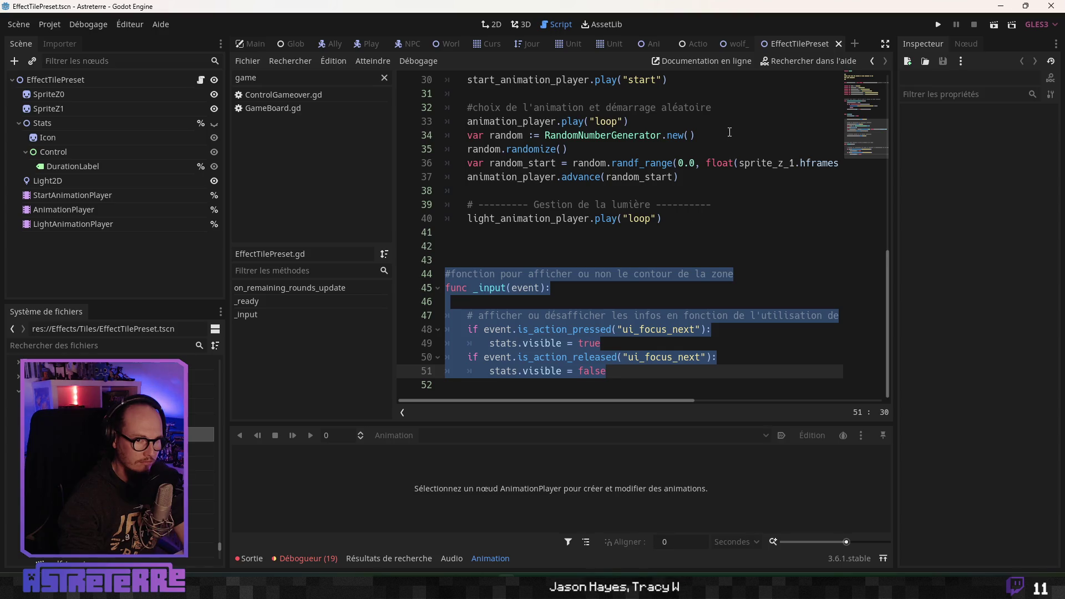
pyautogui.click(732, 44)
pyautogui.click(490, 382)
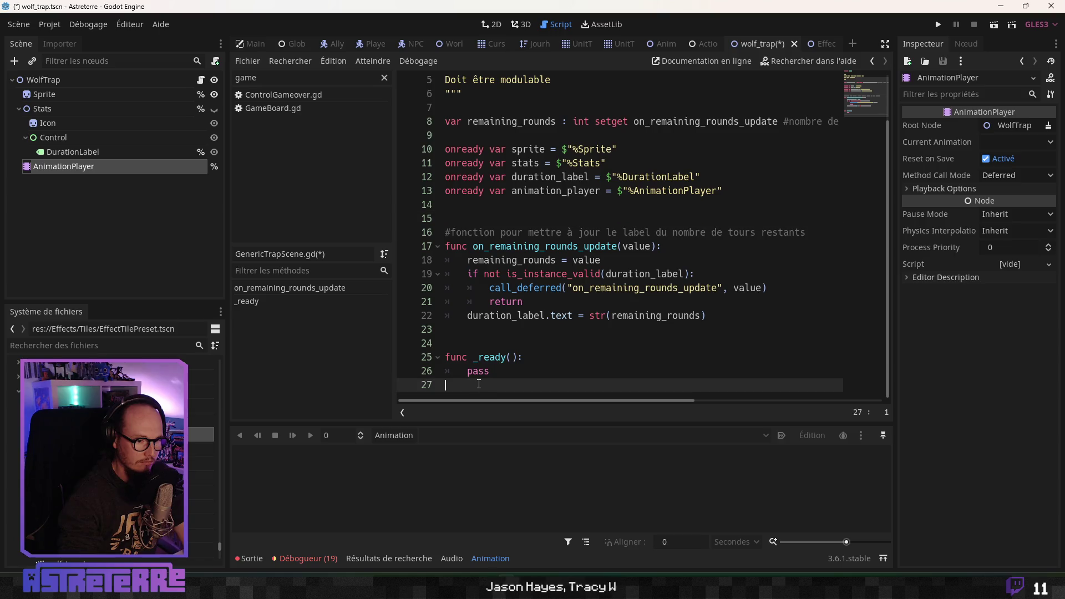
# Paste the Stats-toggling _input function below _ready and save the wolf trap scene
pyautogui.press('Return')
pyautogui.press('Return')
pyautogui.press('Return')
pyautogui.hotkey('ctrl', 'v')
pyautogui.press('Up')
pyautogui.press('Up')
pyautogui.press('Up')
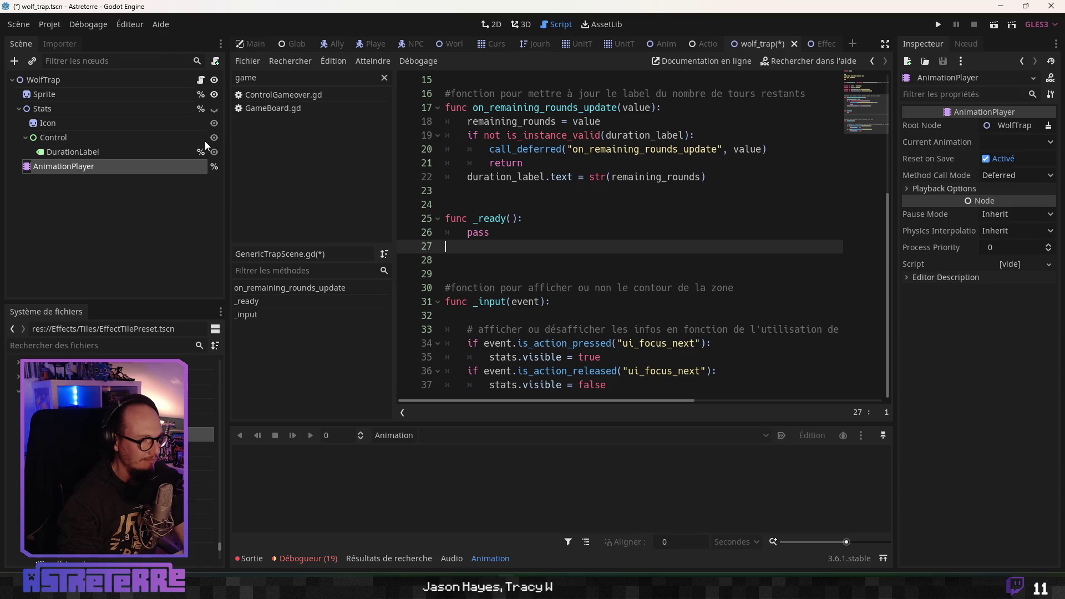
pyautogui.click(556, 313)
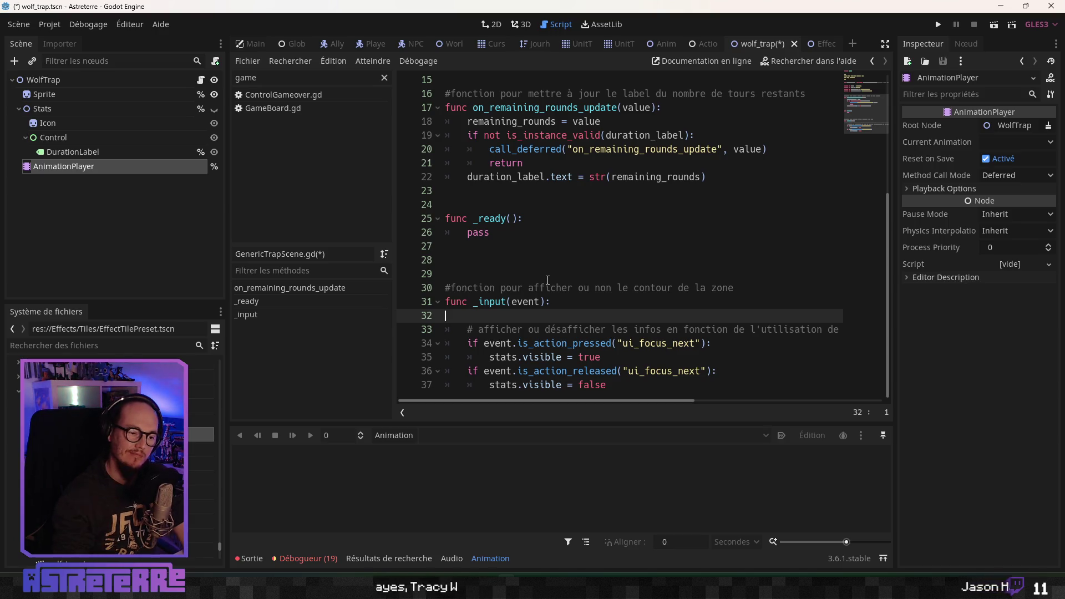
pyautogui.click(517, 219)
pyautogui.hotkey('ctrl', 's')
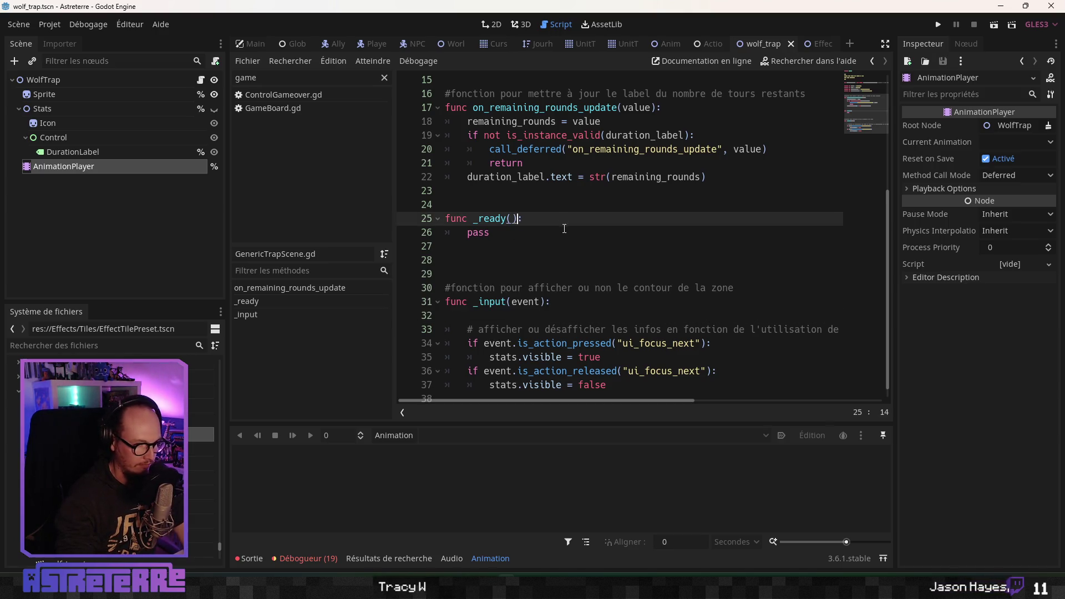
# Look over the rounds-label update code, then show the scene in the 2D view
pyautogui.press('Up')
pyautogui.press('Up')
pyautogui.press('Up')
pyautogui.scroll(3, 545, 212)
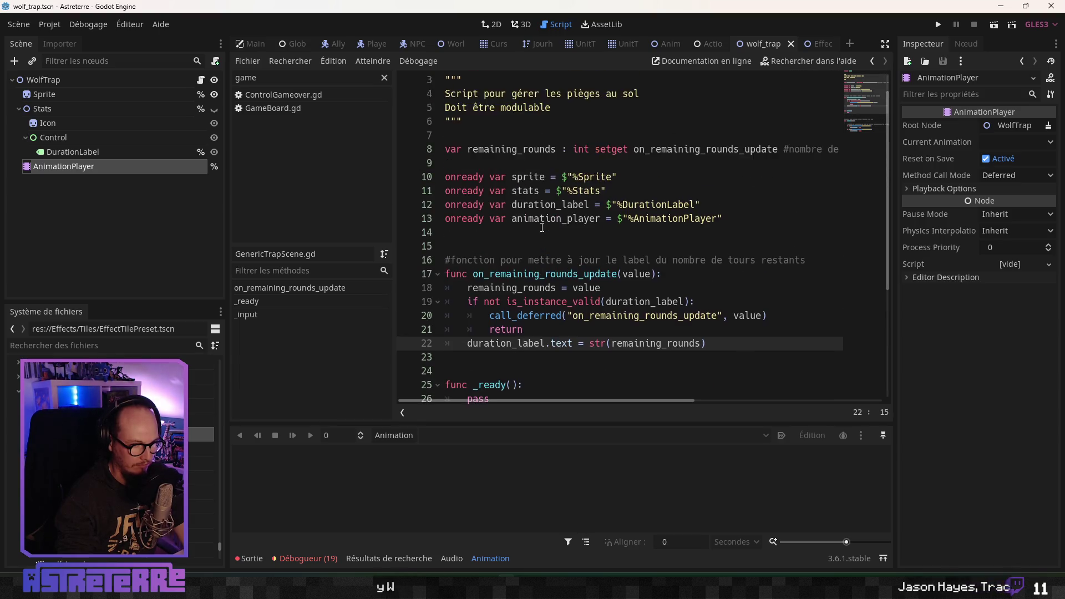
pyautogui.scroll(-1, 542, 228)
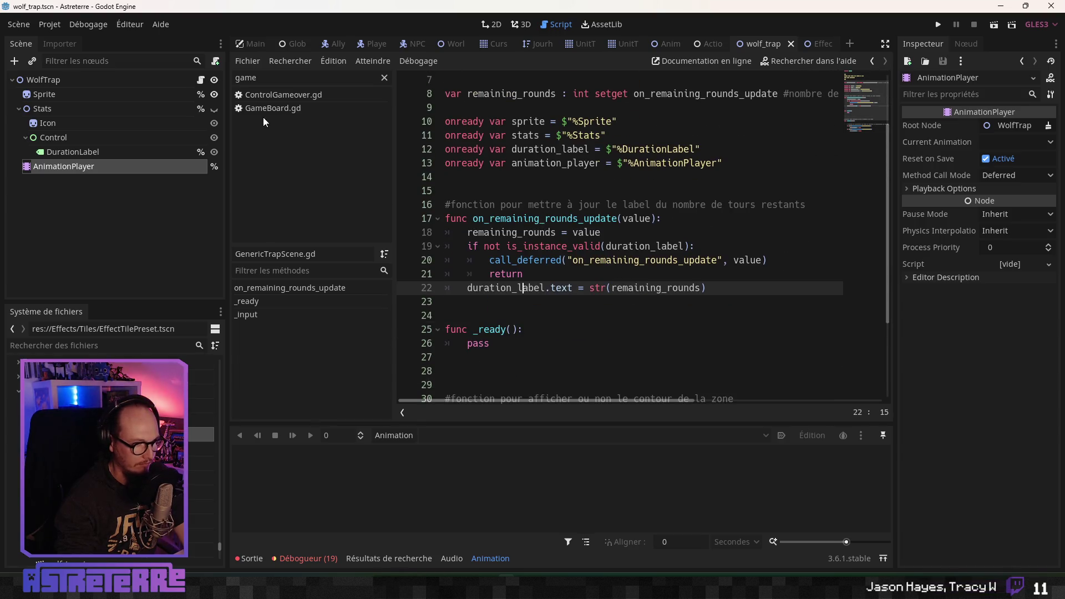
pyautogui.click(488, 24)
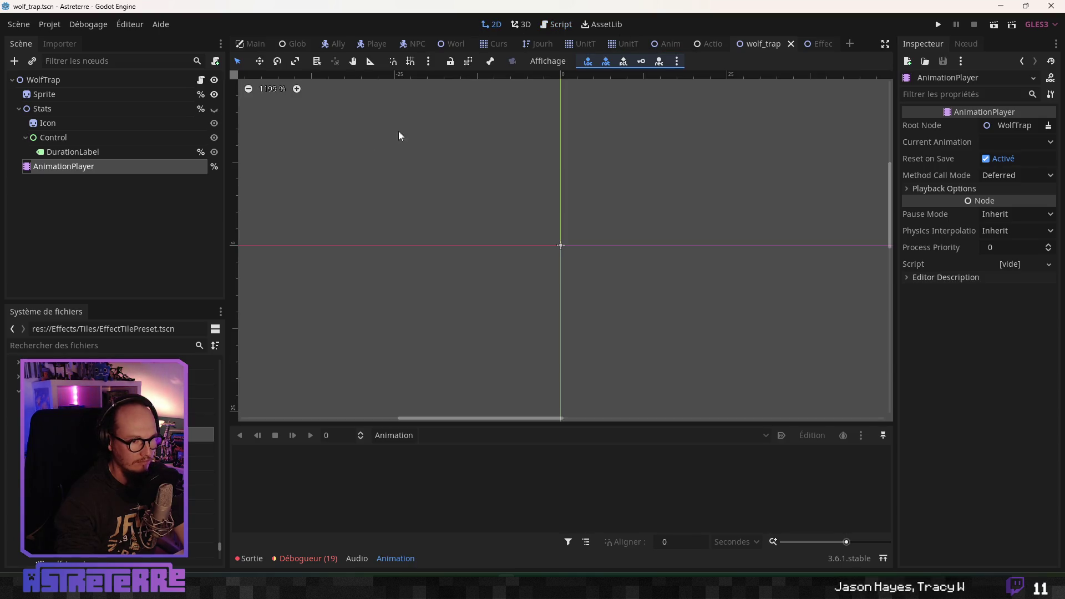
# Hide the Stats node in the wolf trap scene and save it
pyautogui.click(214, 108)
pyautogui.click(214, 109)
pyautogui.click(214, 109)
pyautogui.click(215, 109)
pyautogui.click(214, 109)
pyautogui.click(215, 108)
pyautogui.moveTo(501, 253); pyautogui.dragTo(471, 228)
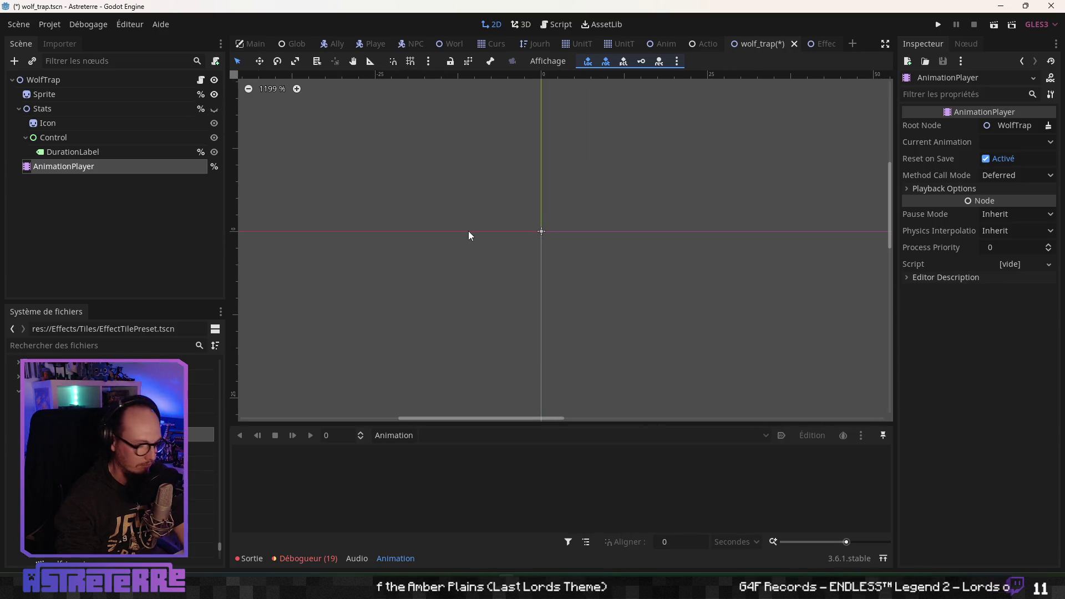
pyautogui.hotkey('ctrl', 's')
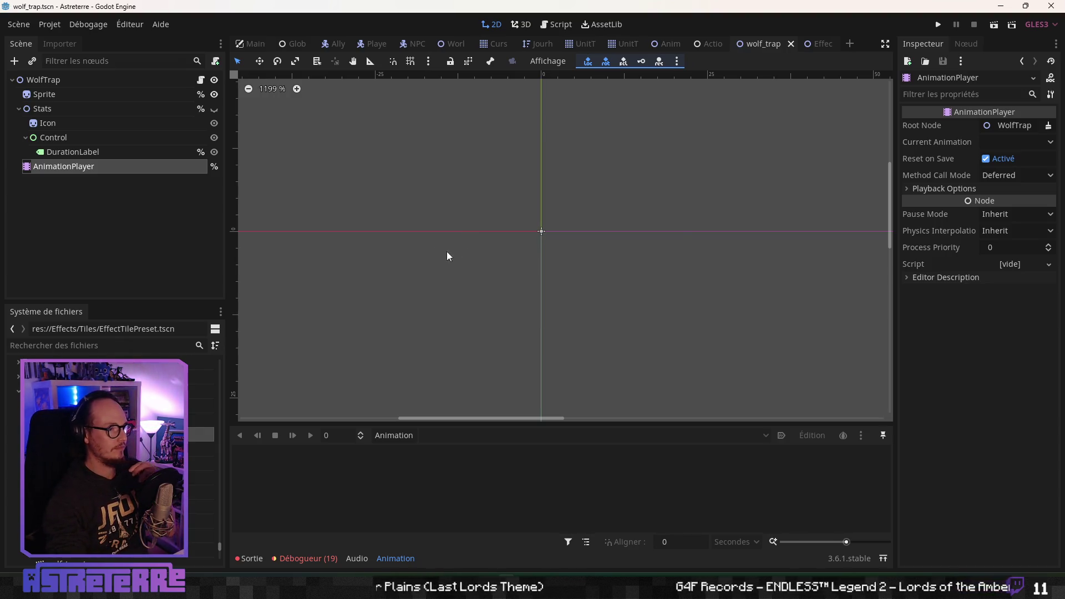
# Assign wolf_trap.png, found by searching 'tr', as the Sprite's texture
pyautogui.click(102, 95)
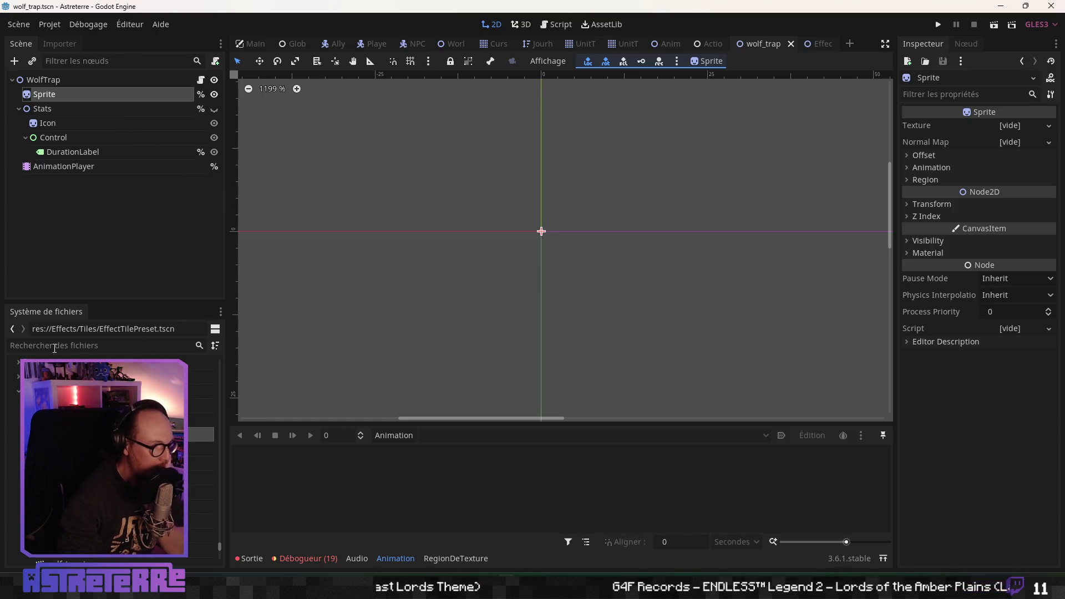
pyautogui.write('trap')
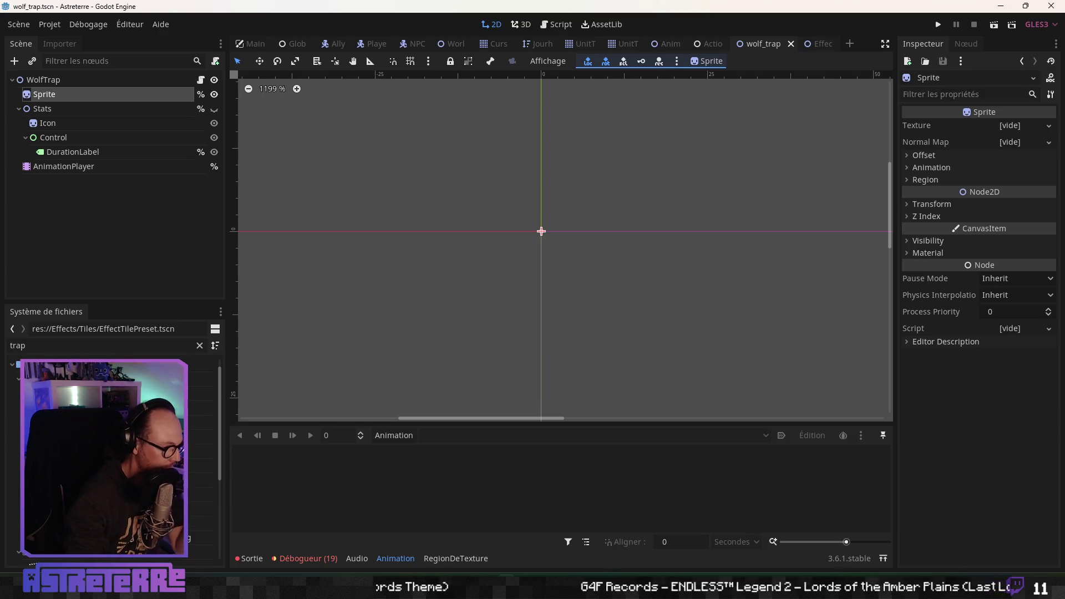
pyautogui.moveTo(158, 320)
pyautogui.mouseDown()
pyautogui.moveTo(285, 245)
pyautogui.moveTo(555, 239)
pyautogui.moveTo(974, 112)
pyautogui.moveTo(1019, 129)
pyautogui.mouseUp()
pyautogui.scroll(3, 512, 264)
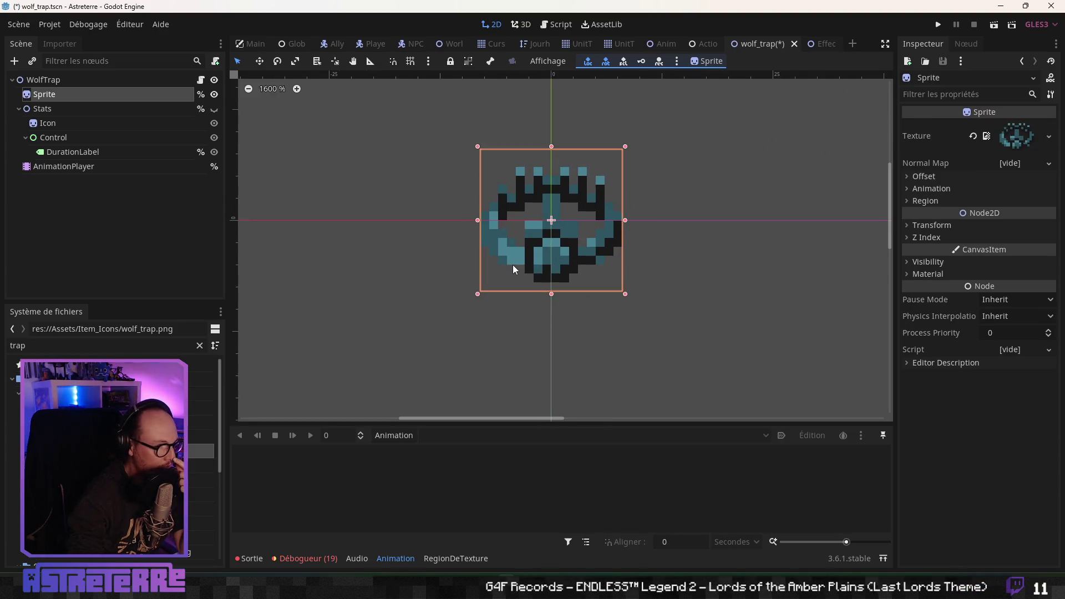
pyautogui.click(215, 110)
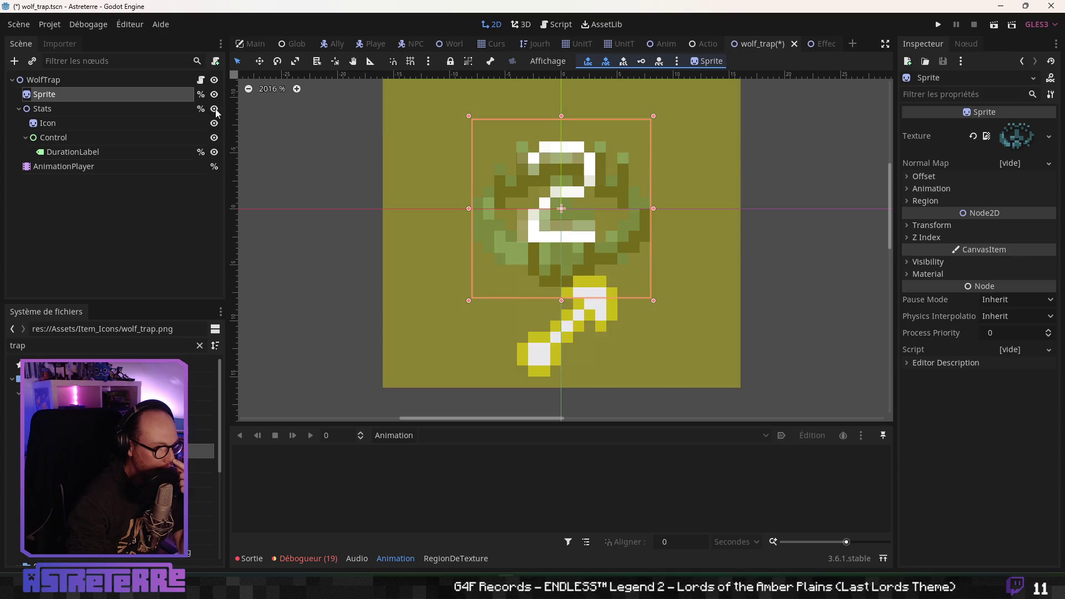
pyautogui.click(216, 110)
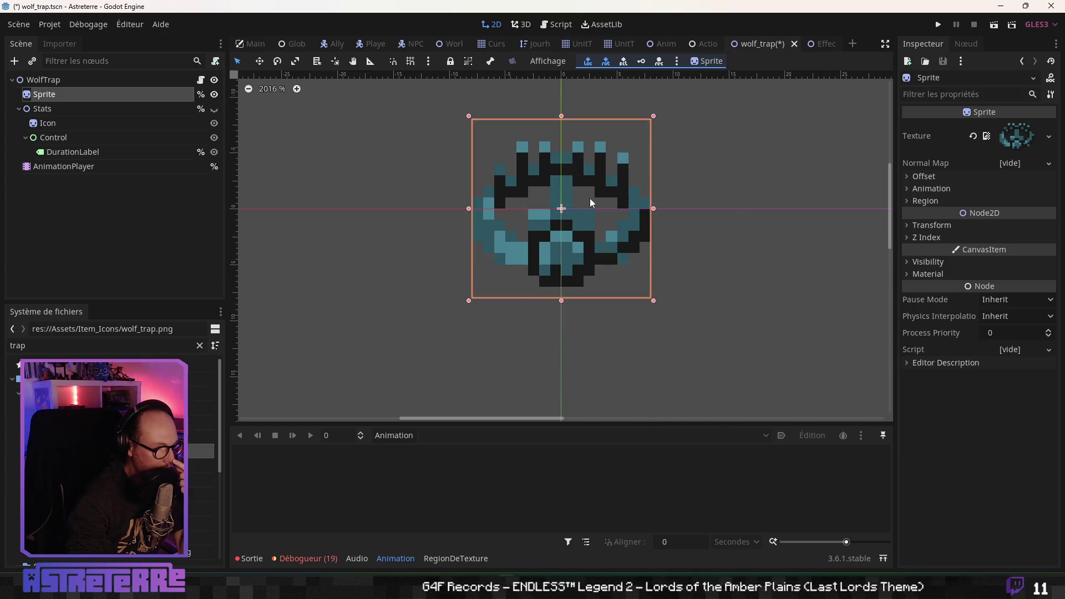
pyautogui.scroll(-4, 511, 252)
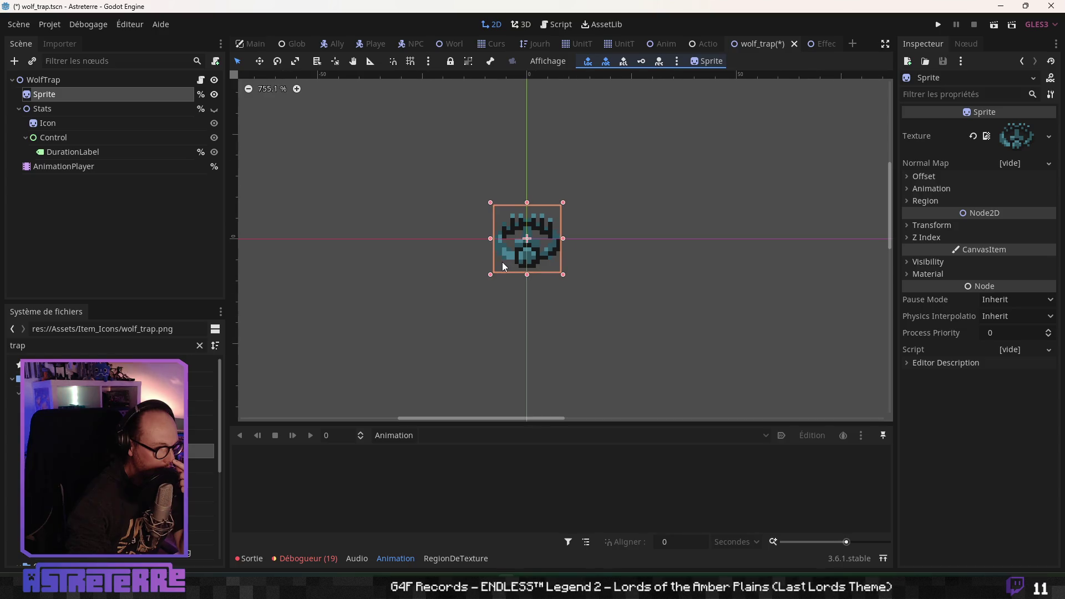
pyautogui.scroll(4, 505, 253)
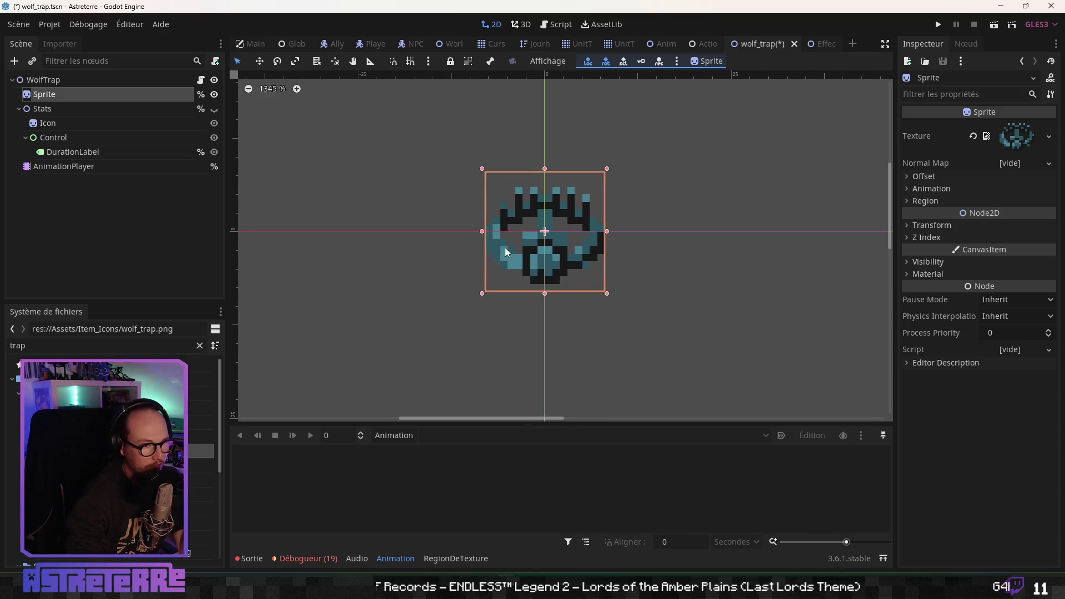
pyautogui.click(215, 110)
pyautogui.click(215, 109)
pyautogui.scroll(-2, 504, 222)
pyautogui.scroll(-1, 488, 219)
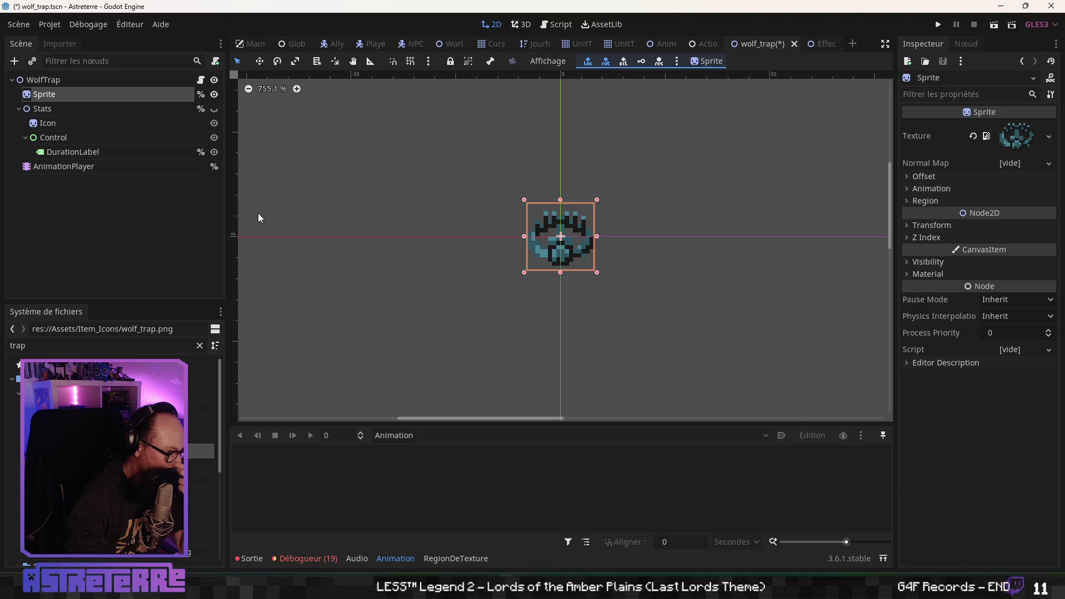
# Select the WolfTrap root node and save the scene
pyautogui.click(116, 80)
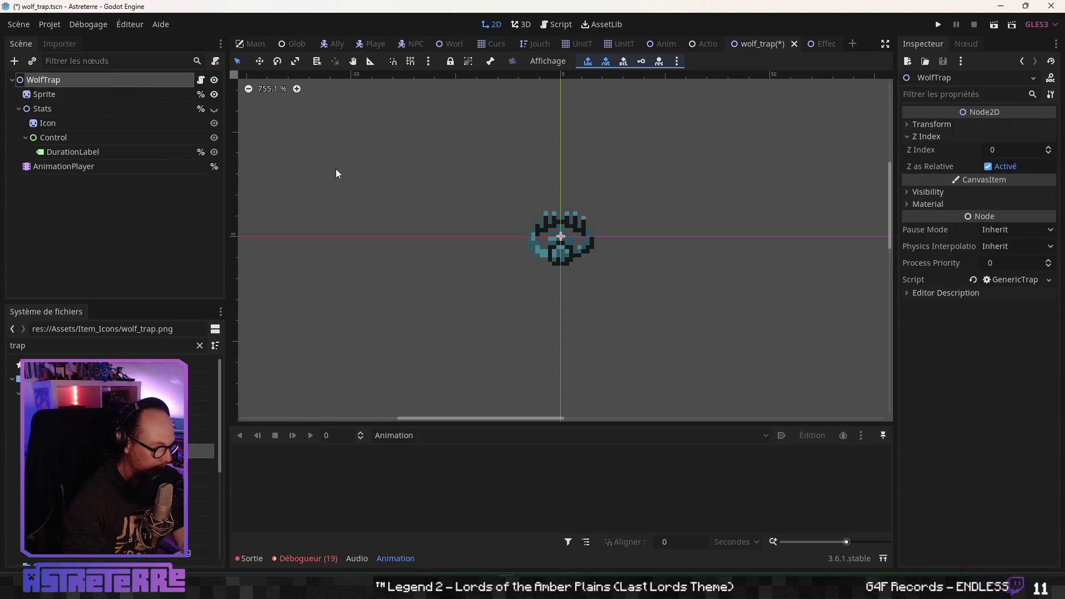
pyautogui.hotkey('ctrl', 's')
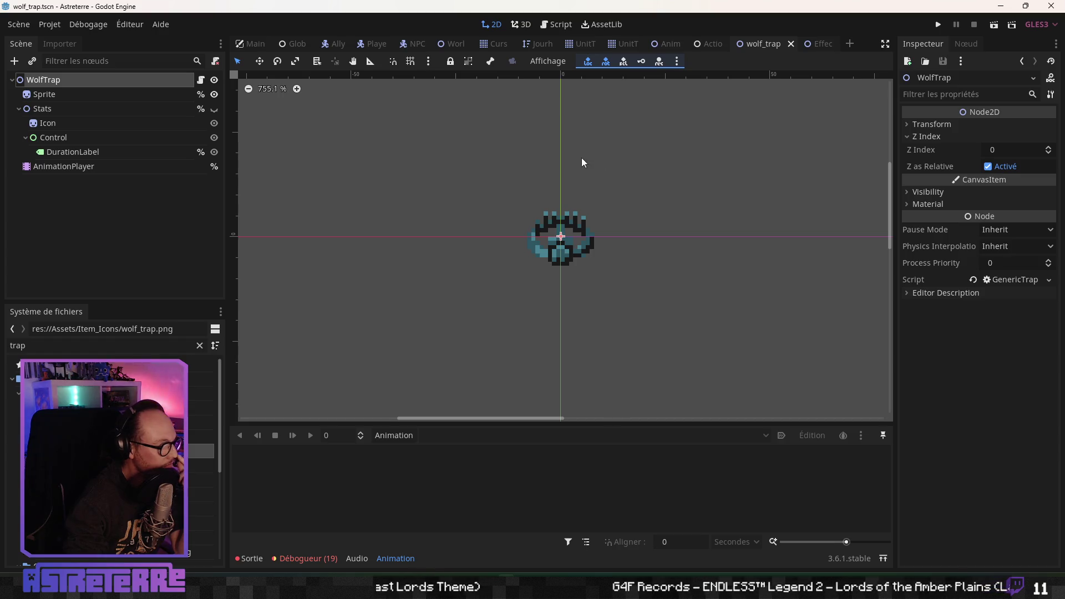
pyautogui.click(707, 46)
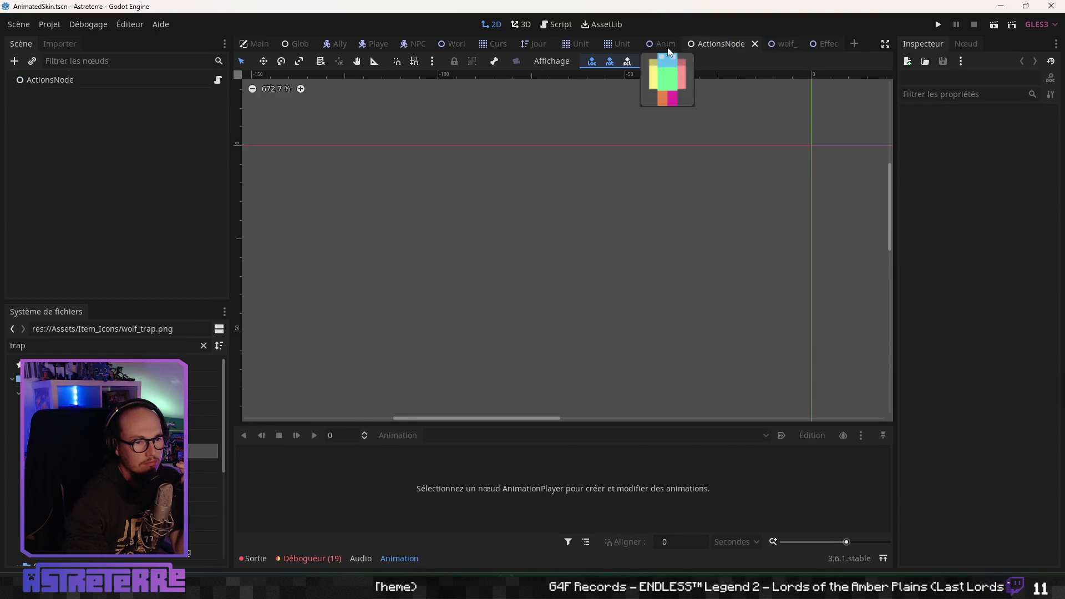
# Open AnimatedSkin.gd from the AnimatedSkin scene and jump to on_potion_drink
pyautogui.click(668, 44)
pyautogui.scroll(5, 115, 222)
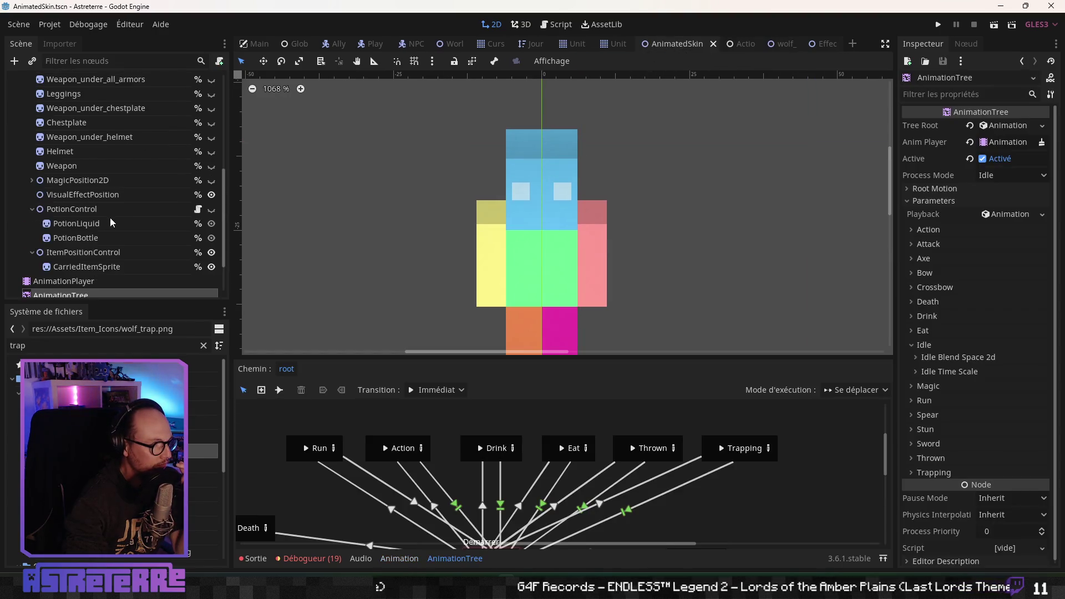
pyautogui.scroll(5, 115, 223)
pyautogui.click(193, 80)
pyautogui.click(592, 225)
pyautogui.scroll(-5, 322, 458)
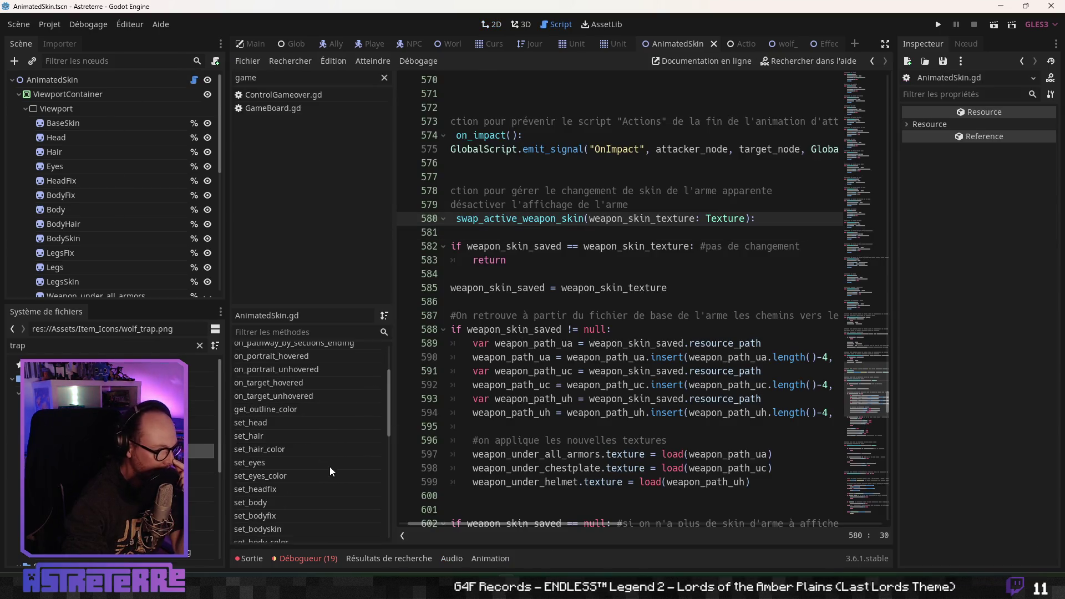
pyautogui.scroll(-4, 319, 468)
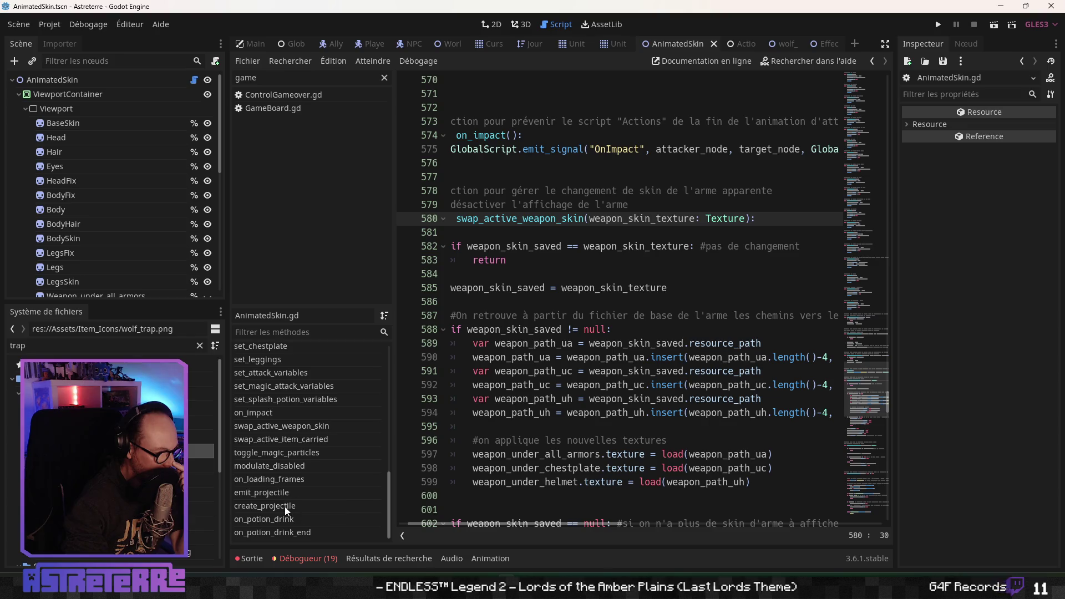
pyautogui.click(292, 520)
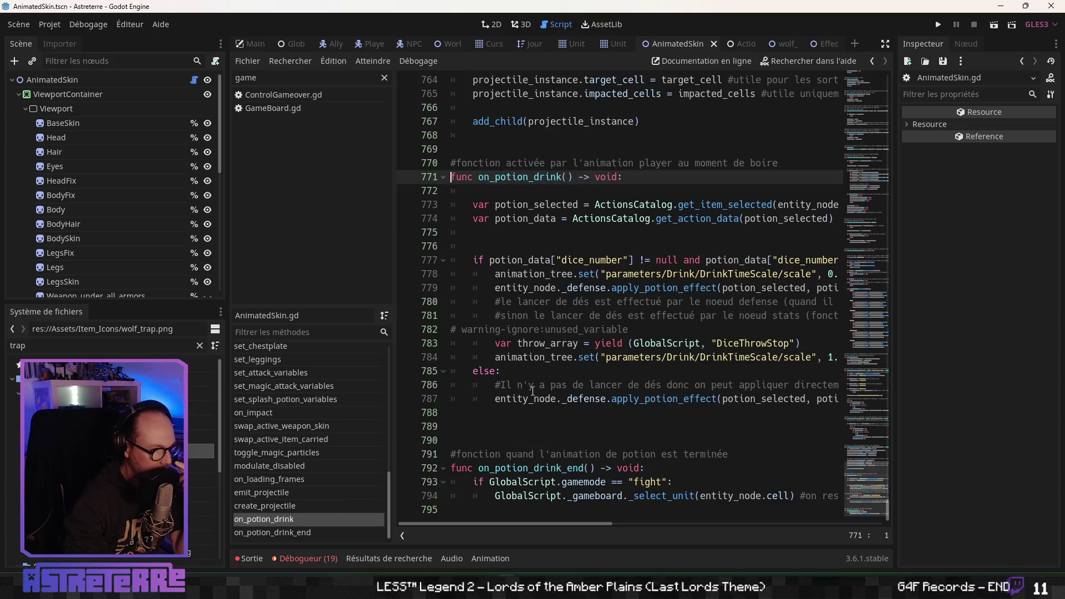
pyautogui.click(573, 288)
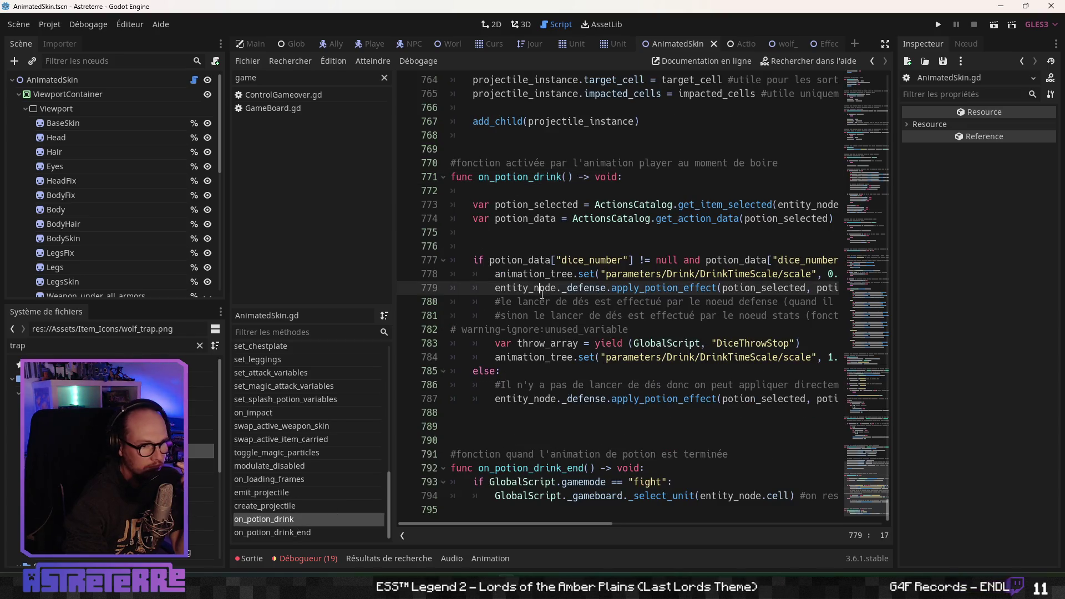
pyautogui.click(562, 356)
# Below on_potion_drink_end, add the comment '#fonction activée par l'animation player au moment de'
pyautogui.click(485, 414)
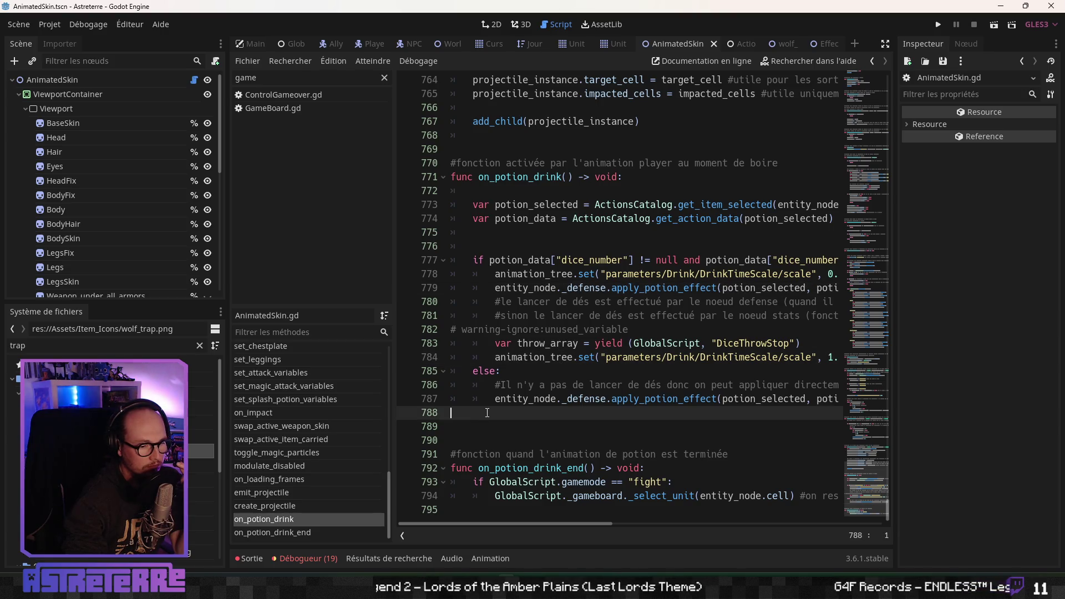
pyautogui.click(499, 432)
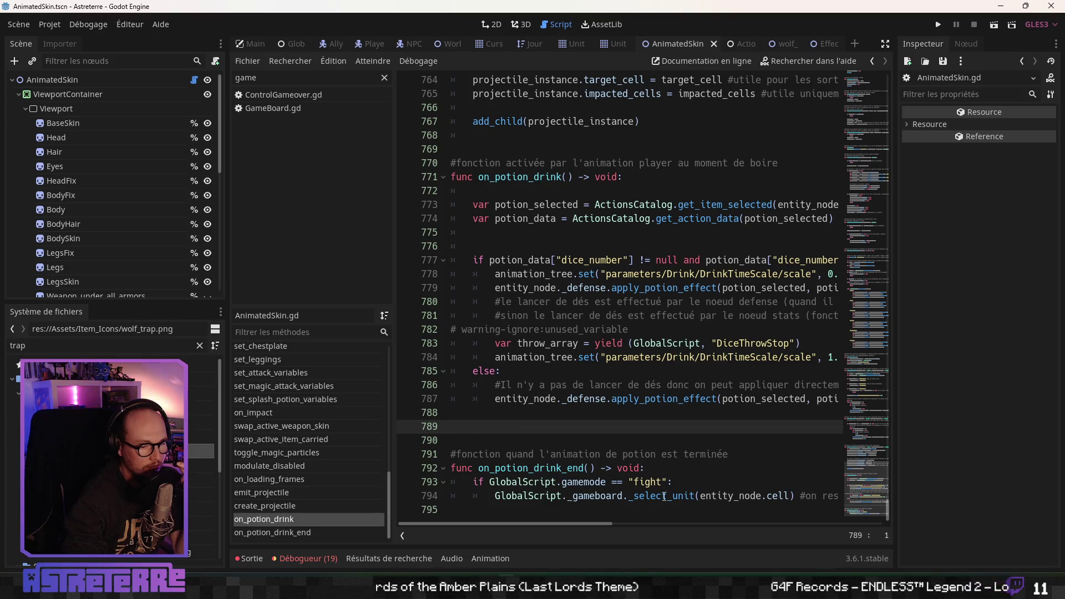
pyautogui.moveTo(605, 524)
pyautogui.mouseDown()
pyautogui.moveTo(697, 524)
pyautogui.moveTo(550, 539)
pyautogui.mouseUp()
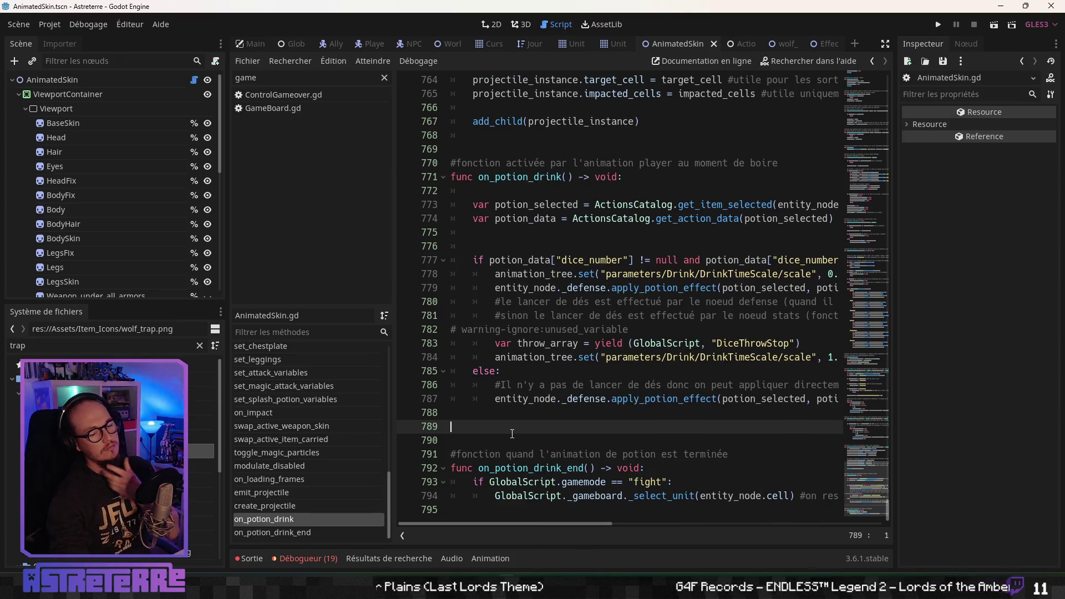
pyautogui.click(485, 510)
pyautogui.press('Return')
pyautogui.press('Return')
pyautogui.press('Return')
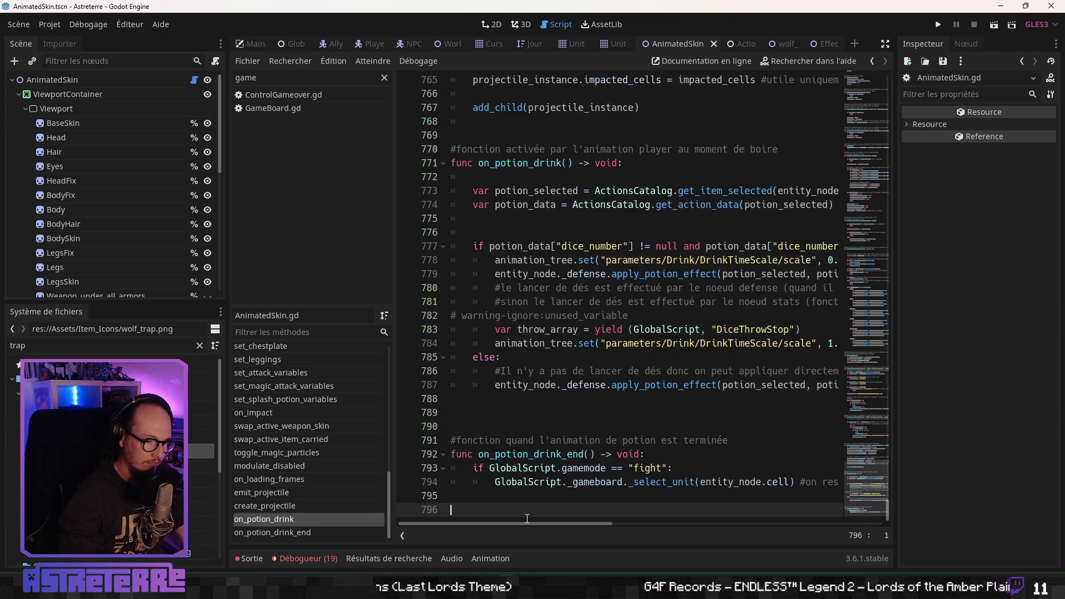
pyautogui.click(492, 482)
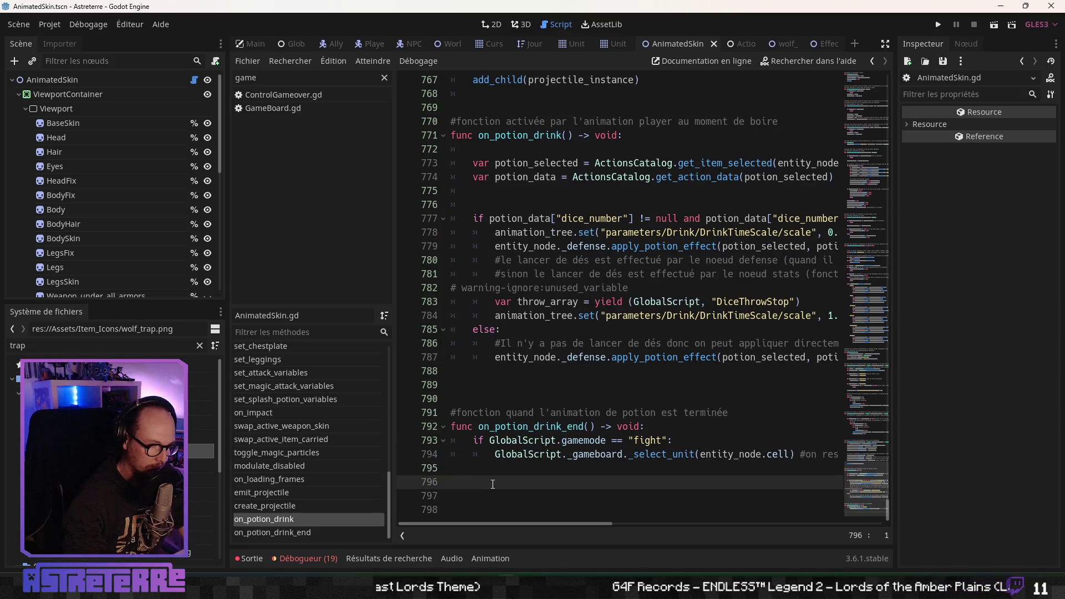
pyautogui.press('Return')
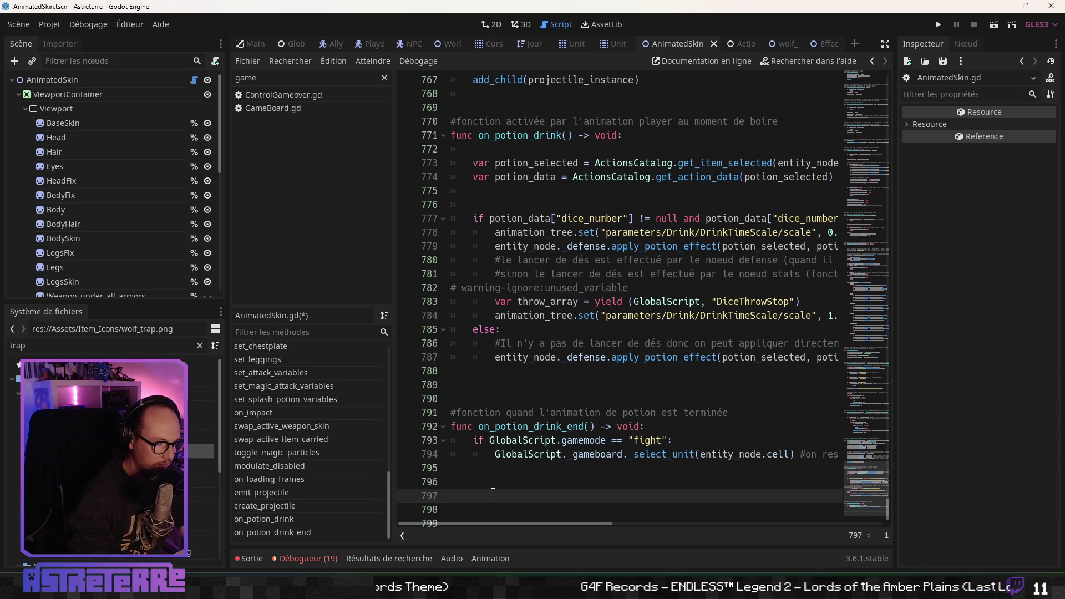
pyautogui.write("#fonction activée par l'ani")
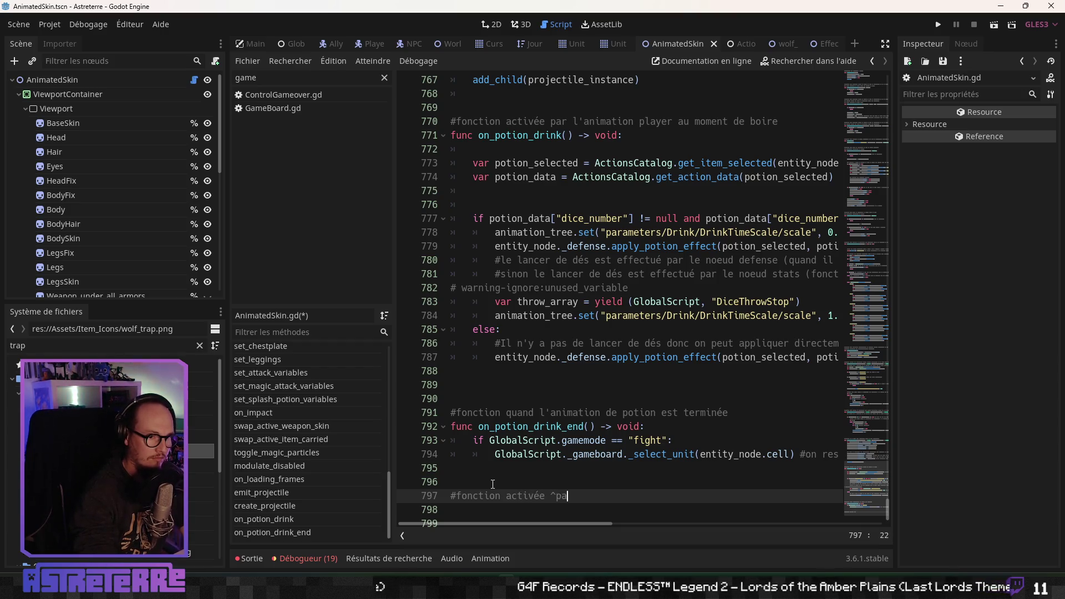
pyautogui.write('mation player au moment de poser')
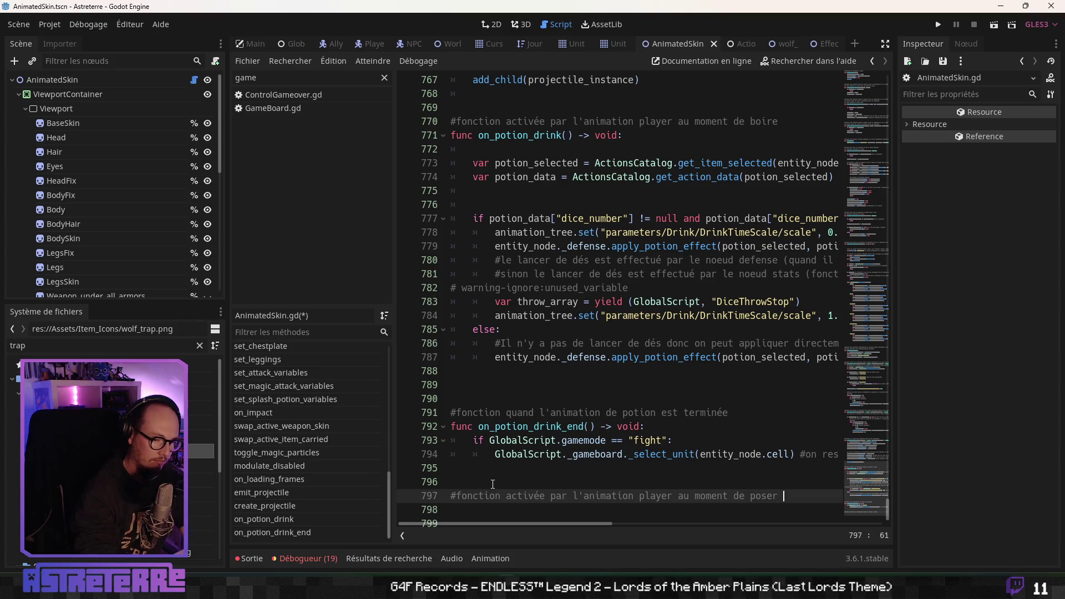
pyautogui.write('e')
# Declare func on_trap() -> void: with an indented empty body line
pyautogui.press('Return')
pyautogui.write('fiu')
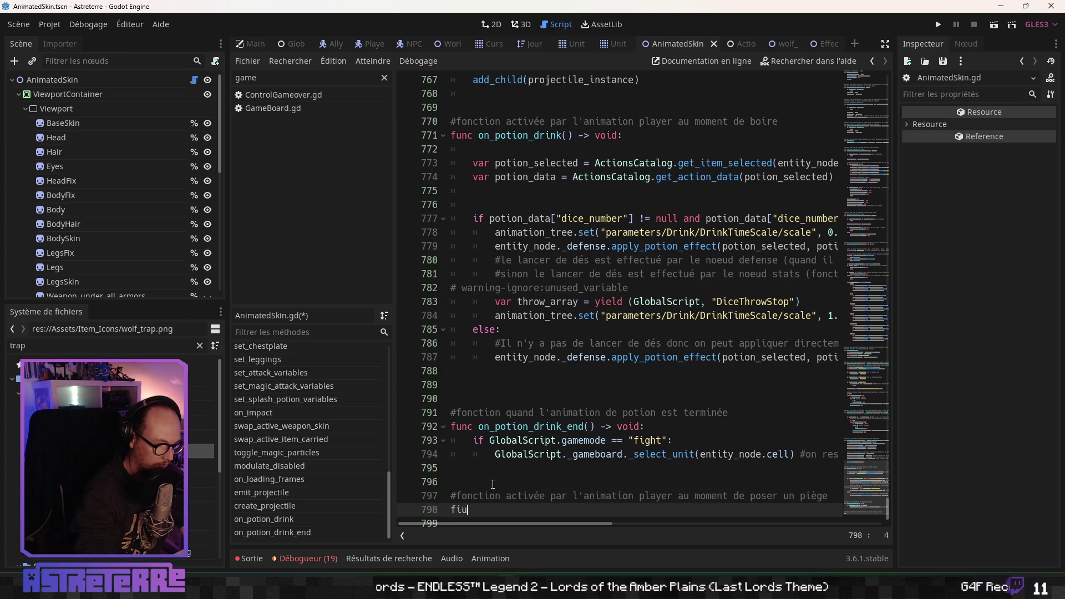
pyautogui.press('BackSpace')
pyautogui.press('BackSpace')
pyautogui.write('unc on_trap() -> void')
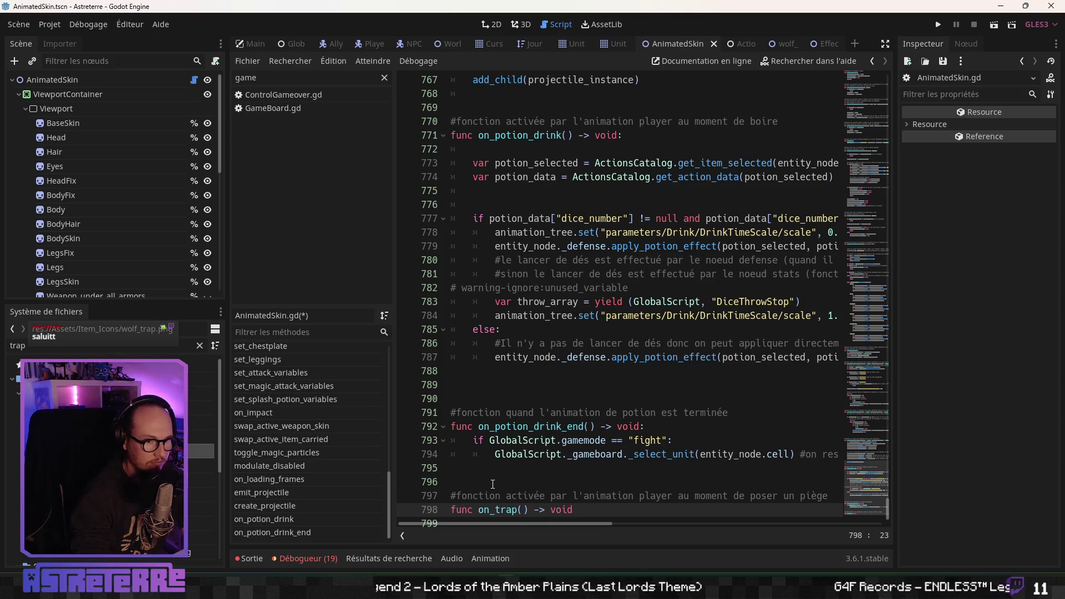
pyautogui.scroll(-1, 493, 484)
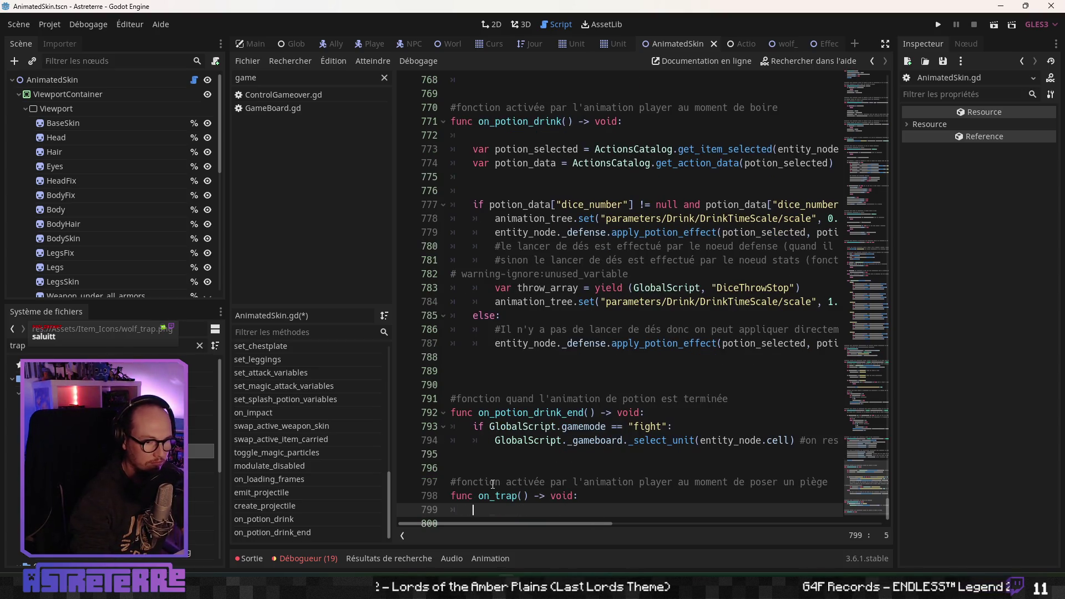
pyautogui.press('Return')
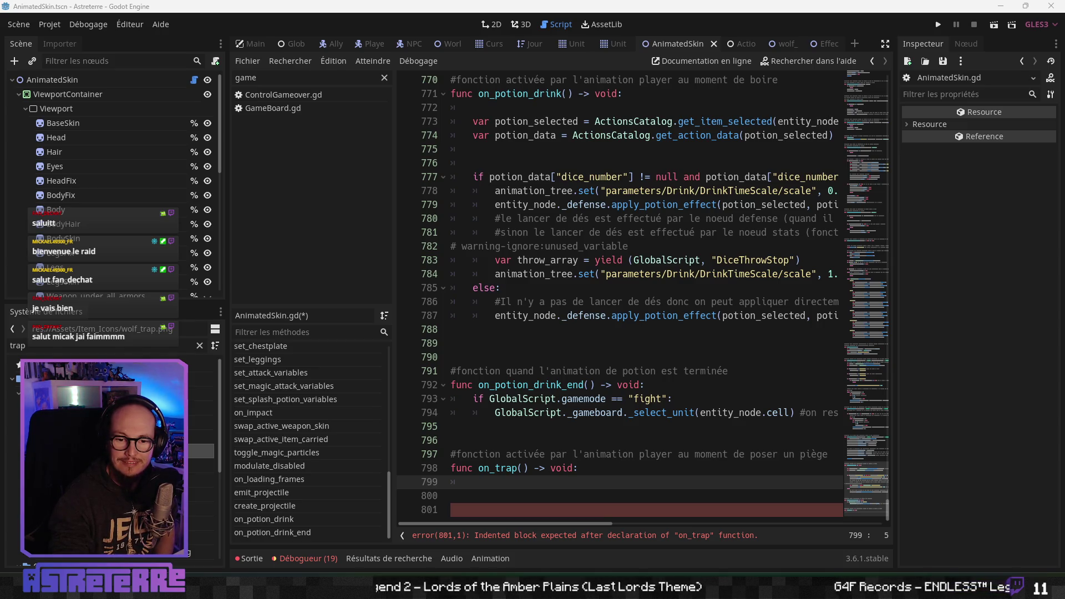
pyautogui.click(604, 440)
pyautogui.click(586, 481)
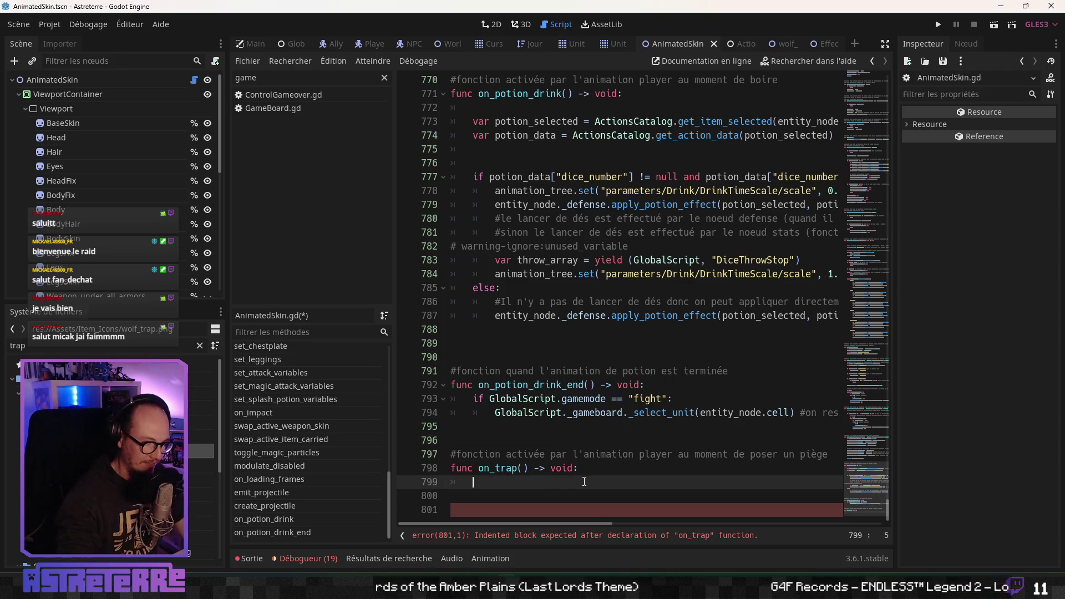
pyautogui.scroll(2, 605, 297)
pyautogui.scroll(-1, 605, 296)
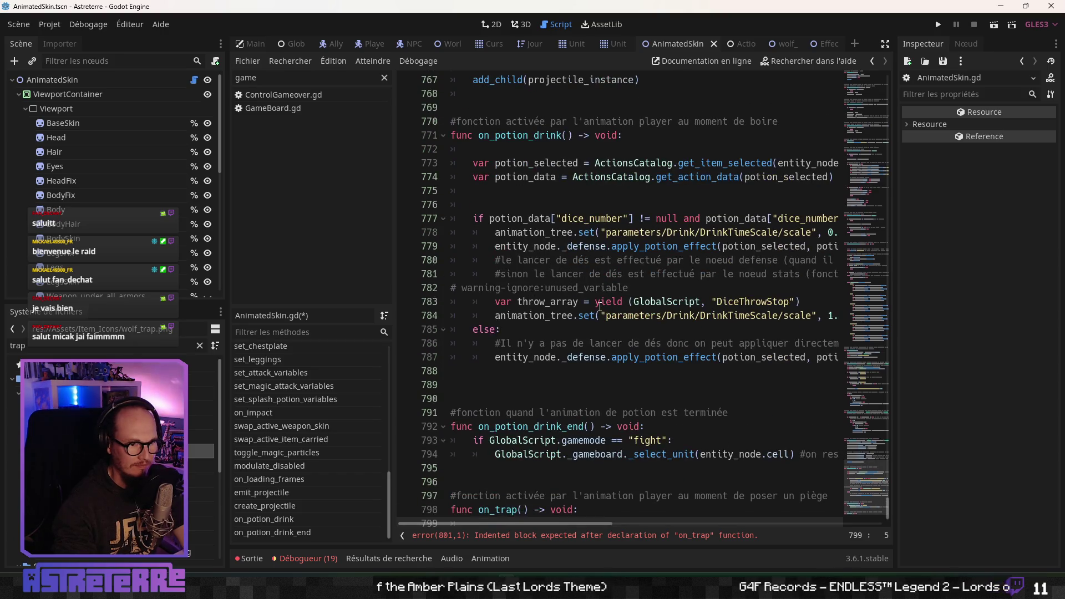
pyautogui.click(610, 164)
pyautogui.click(886, 44)
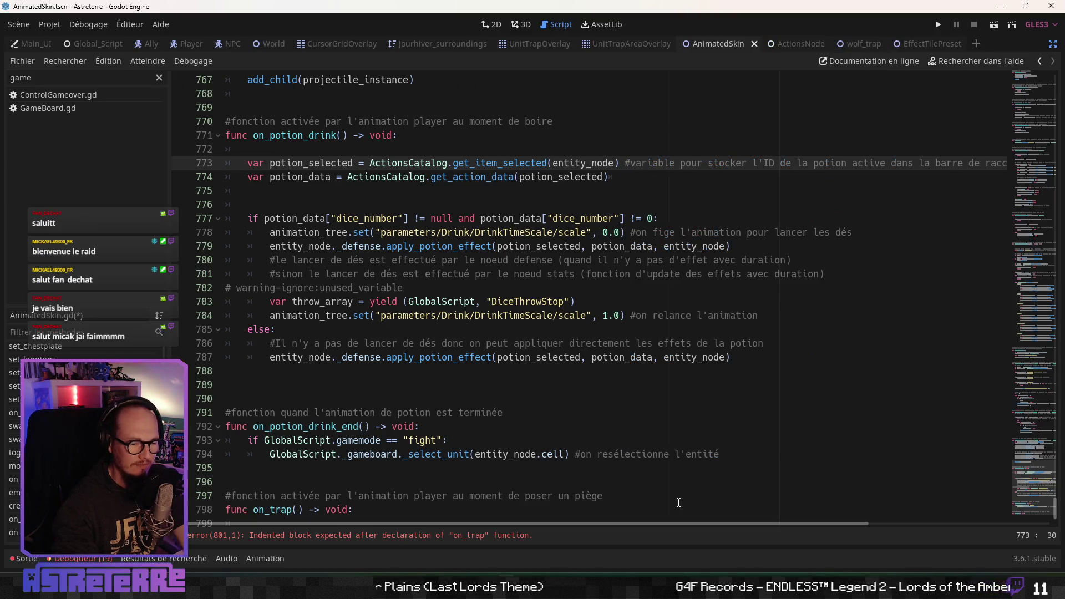
# Scroll up through create_projectile and toggle_magic_particles, then back to the empty on_trap body
pyautogui.moveTo(683, 526)
pyautogui.mouseDown()
pyautogui.moveTo(826, 527)
pyautogui.moveTo(529, 505)
pyautogui.mouseUp()
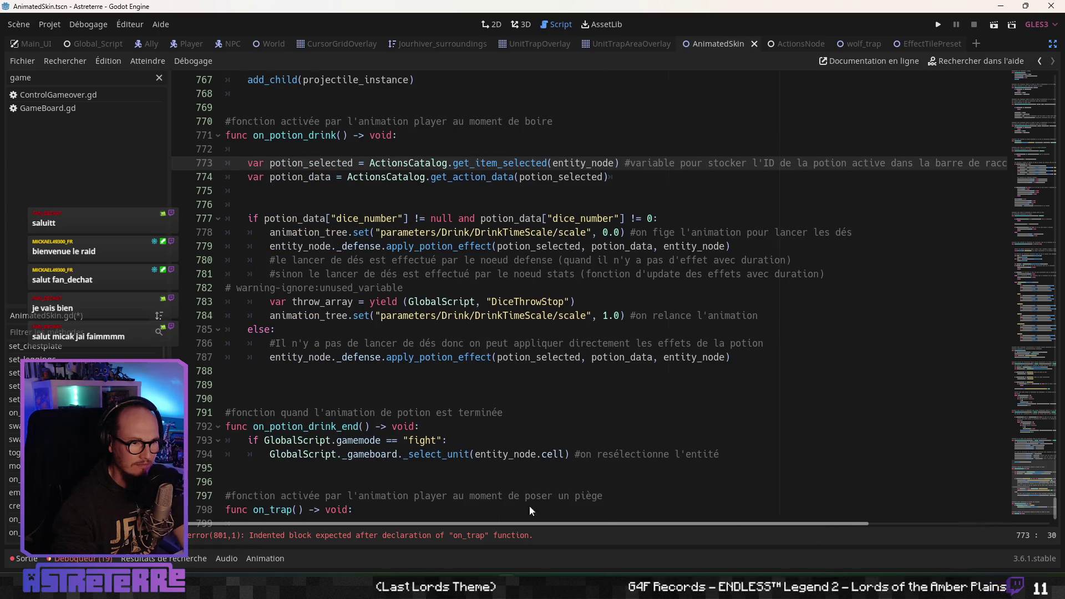
pyautogui.click(337, 232)
pyautogui.scroll(-1, 435, 255)
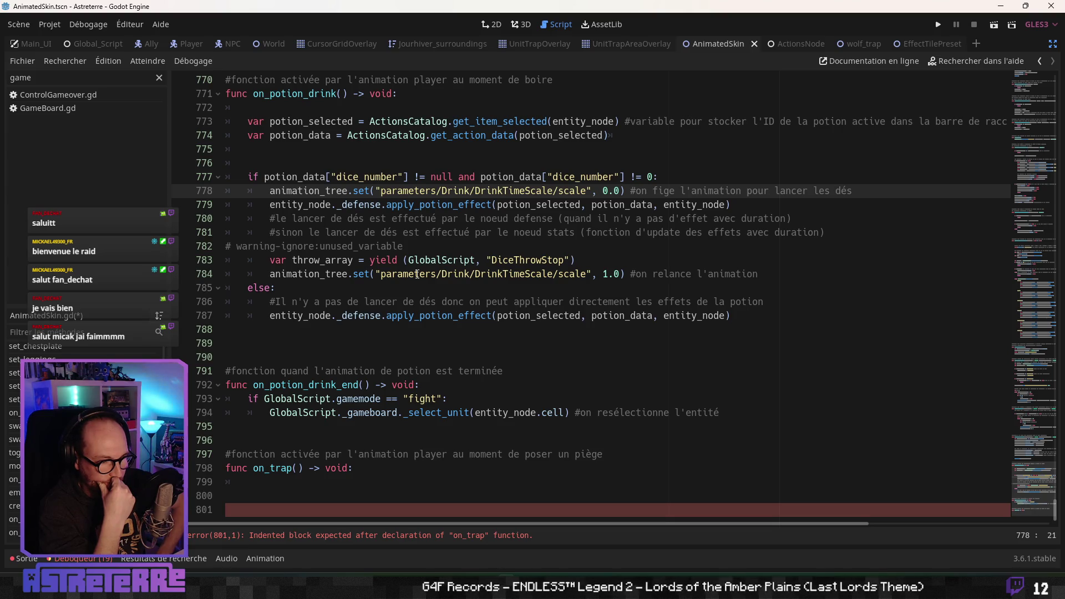
pyautogui.scroll(4, 389, 189)
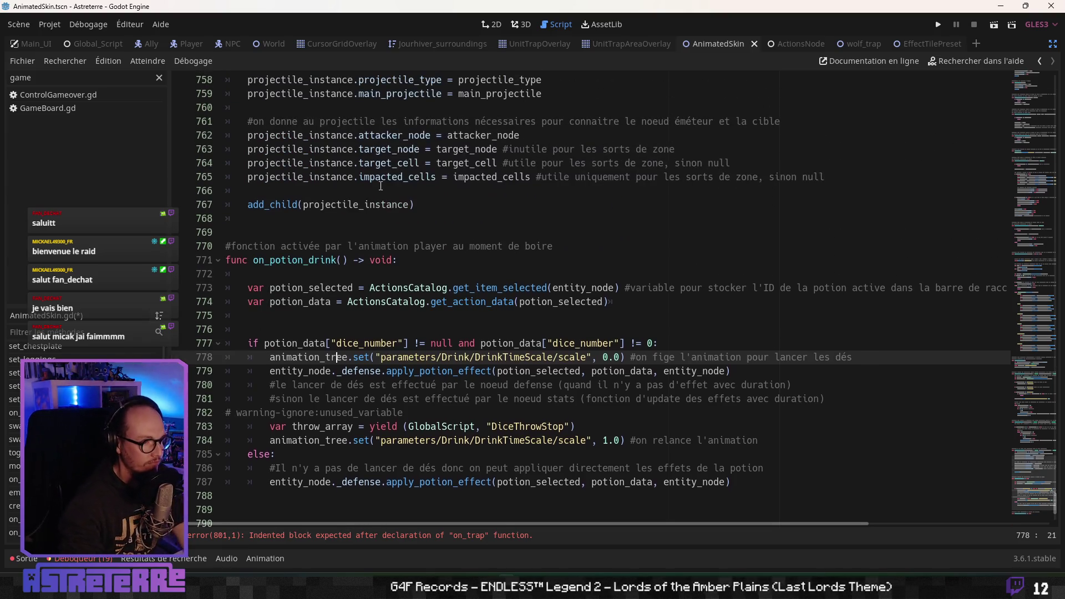
pyautogui.scroll(7, 356, 233)
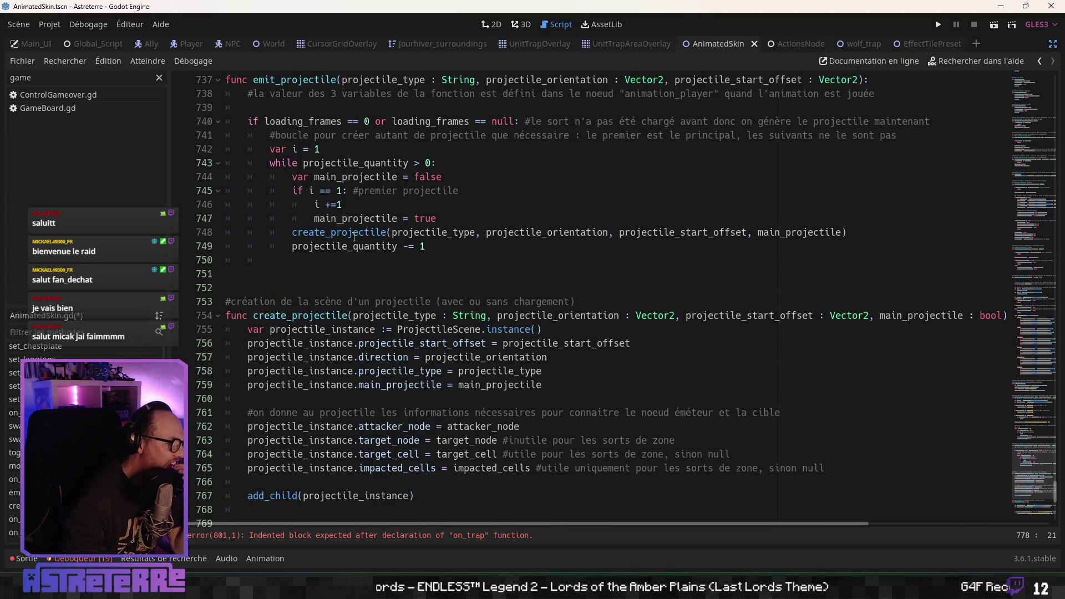
pyautogui.scroll(3, 354, 237)
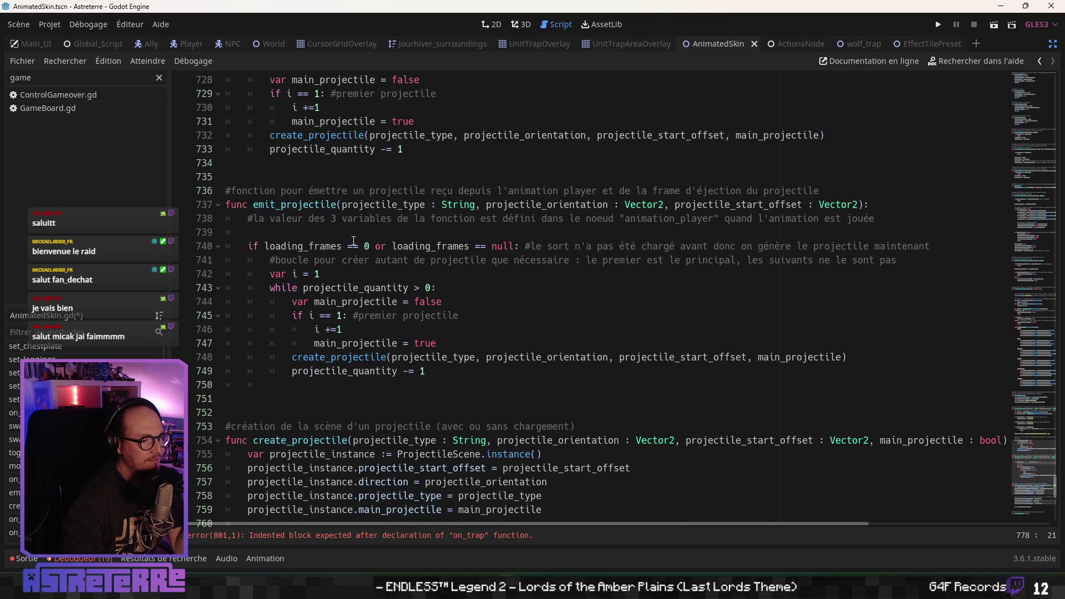
pyautogui.scroll(3, 354, 241)
pyautogui.scroll(3, 354, 240)
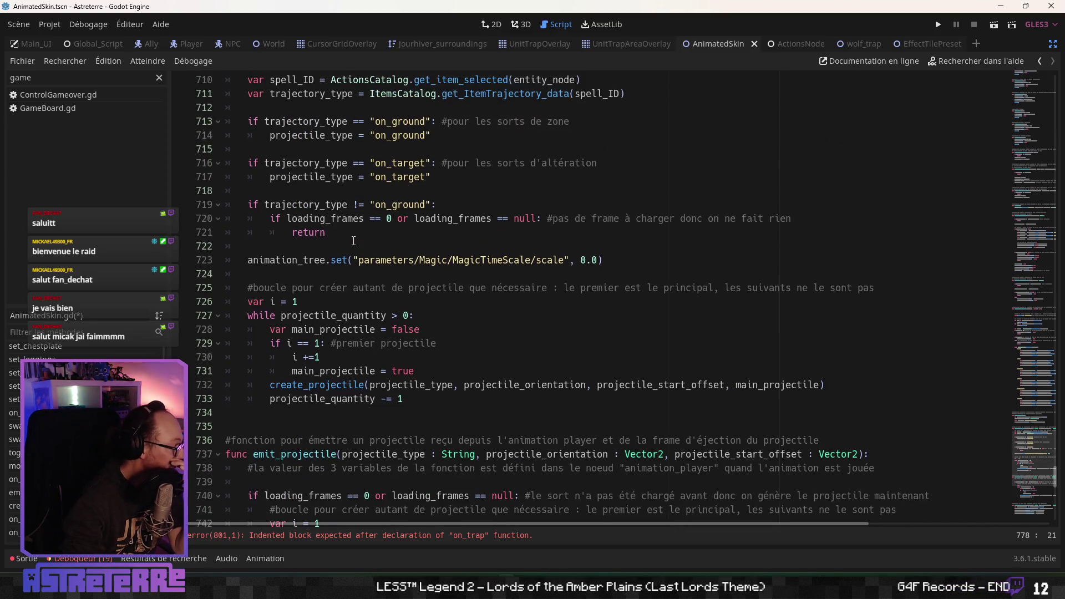
pyautogui.scroll(3, 353, 241)
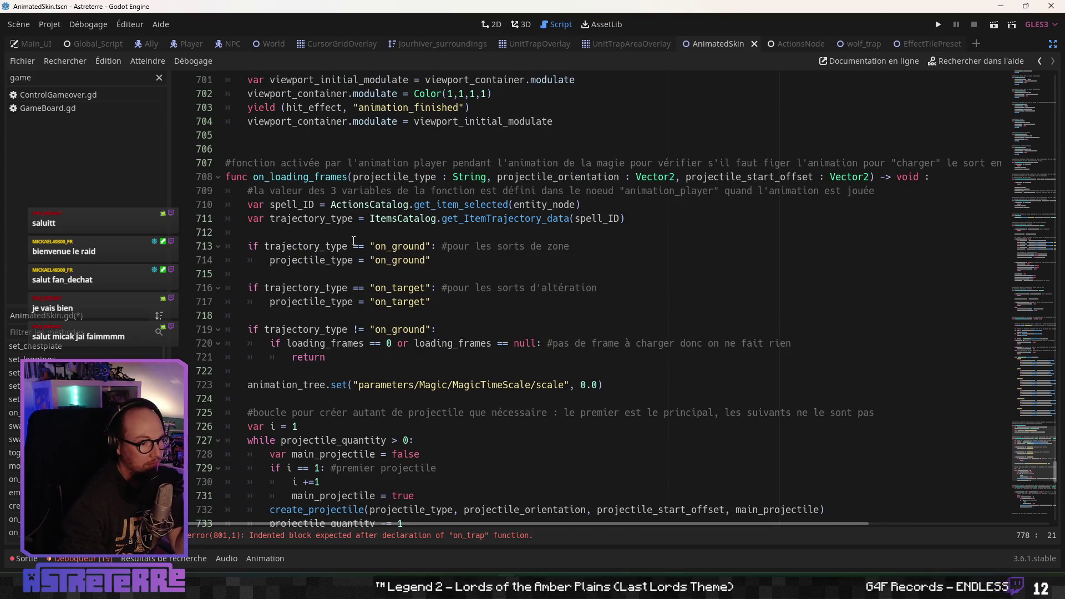
pyautogui.scroll(3, 353, 241)
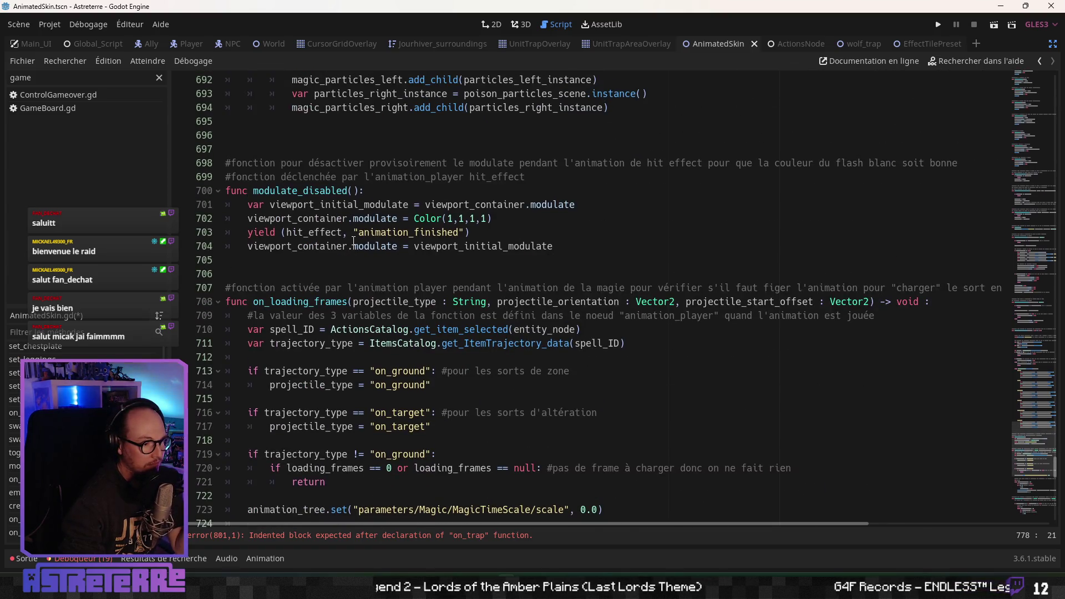
pyautogui.scroll(10, 354, 241)
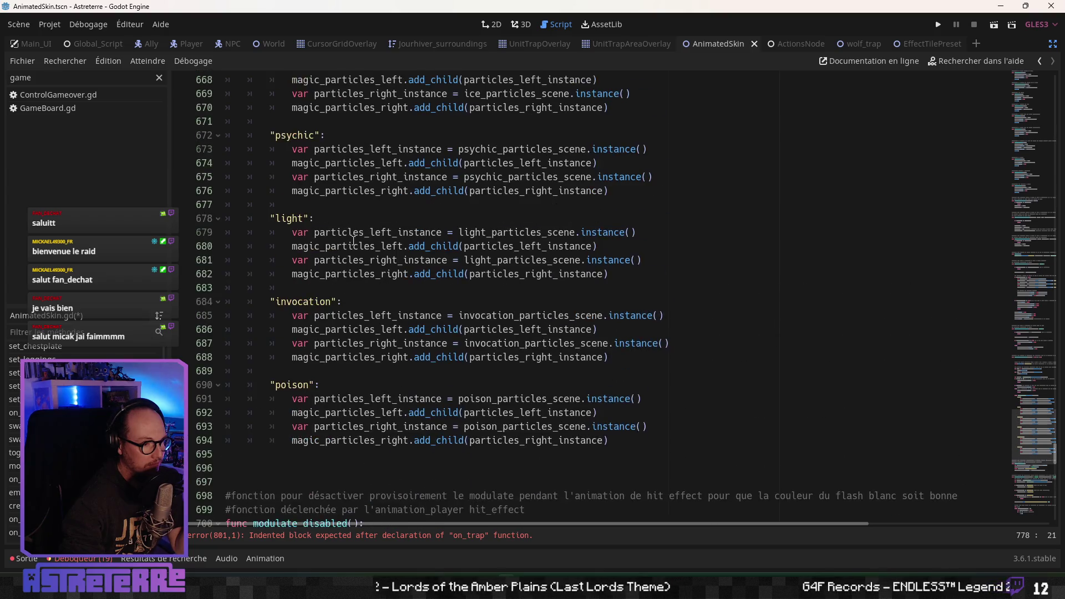
pyautogui.scroll(5, 353, 240)
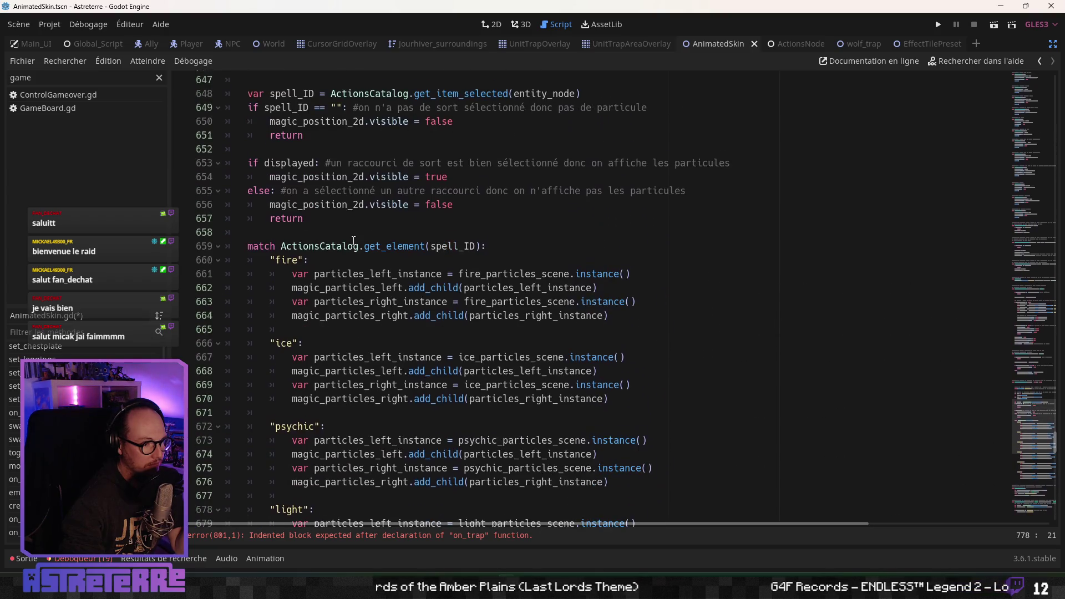
pyautogui.scroll(6, 354, 240)
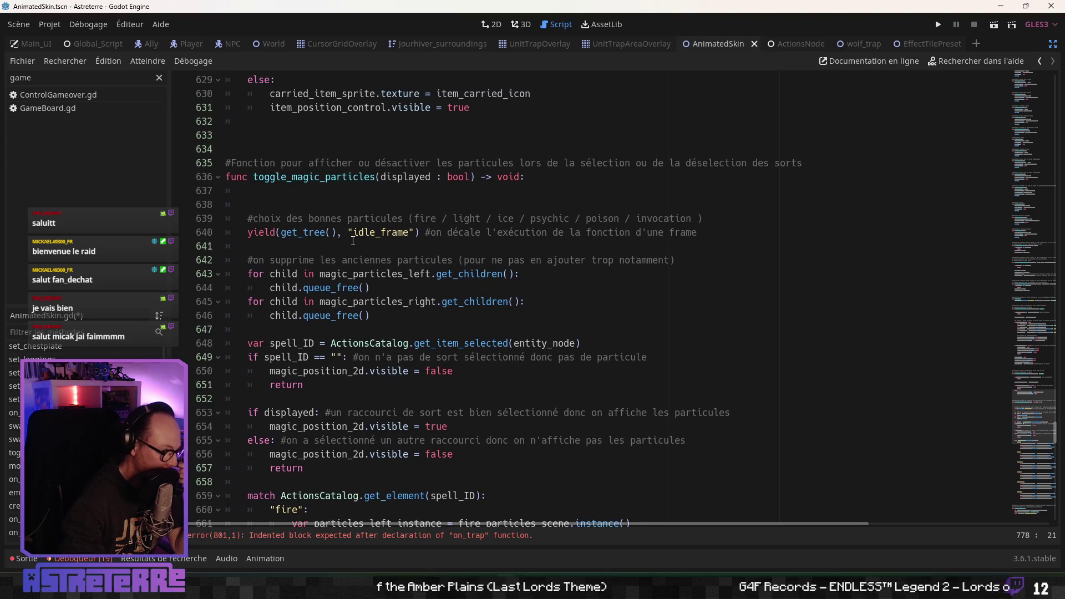
pyautogui.scroll(8, 353, 241)
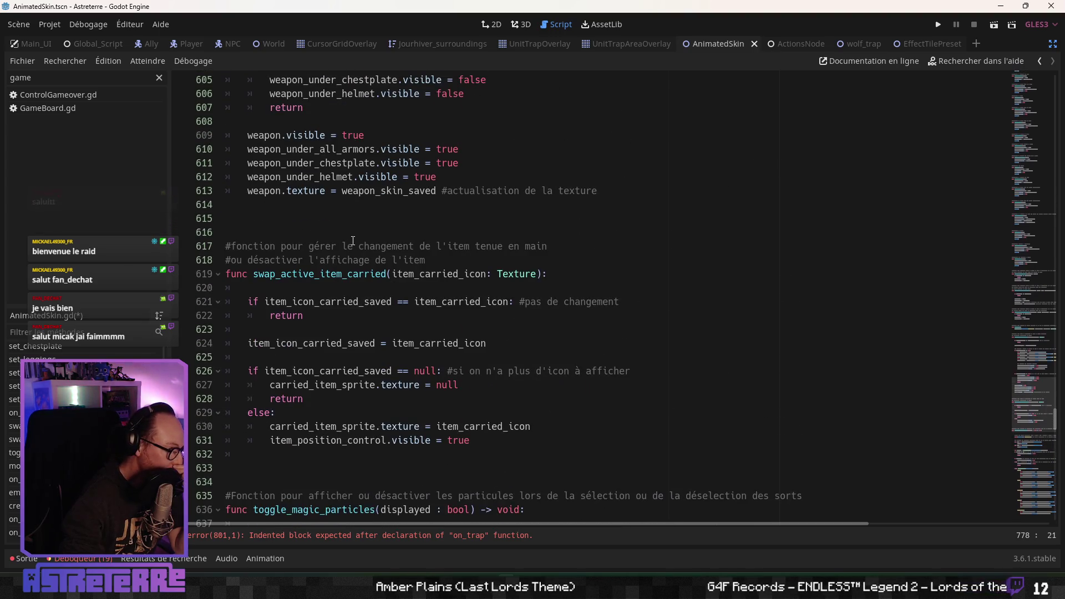
pyautogui.scroll(10, 353, 241)
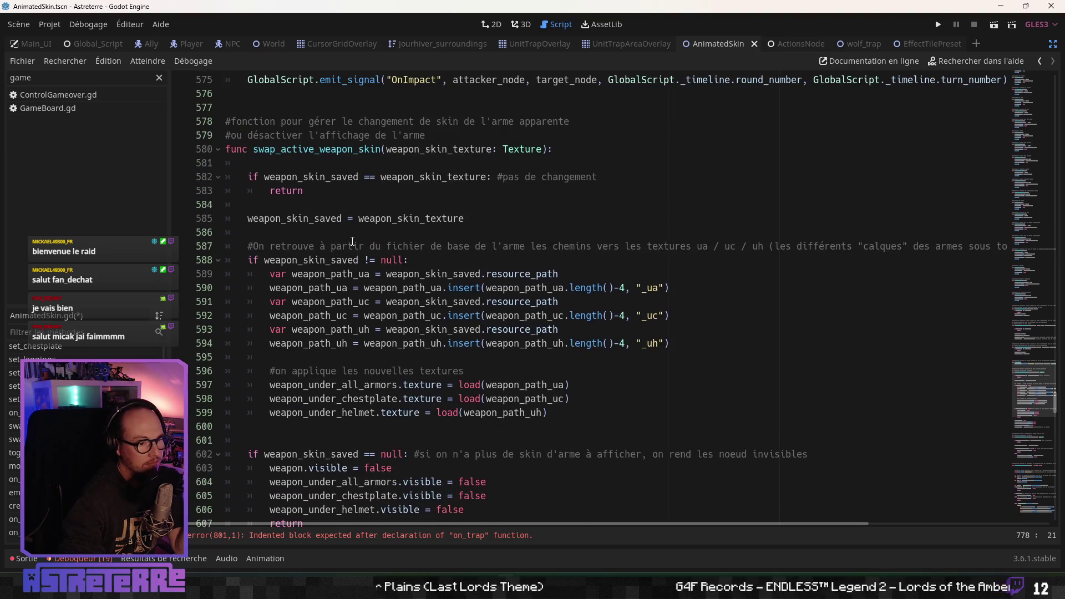
pyautogui.scroll(-20, 353, 240)
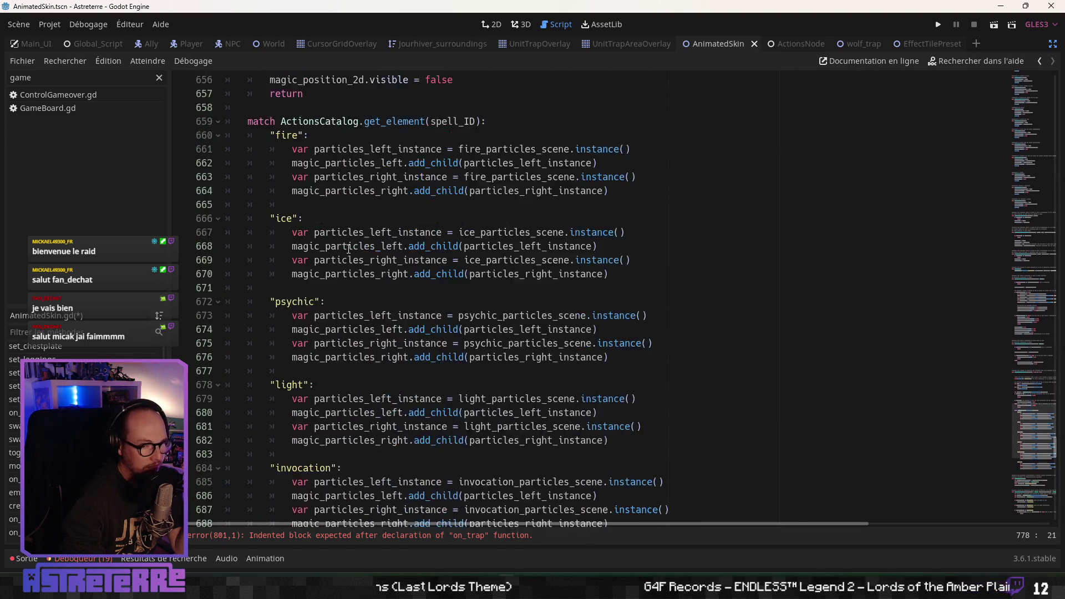
pyautogui.scroll(-20, 347, 253)
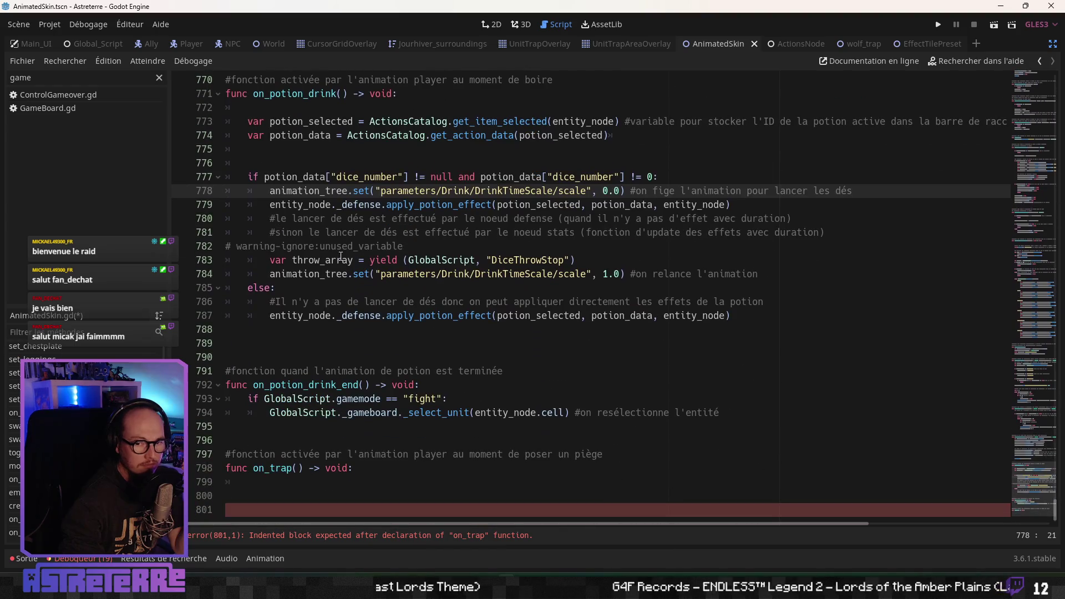
pyautogui.click(303, 486)
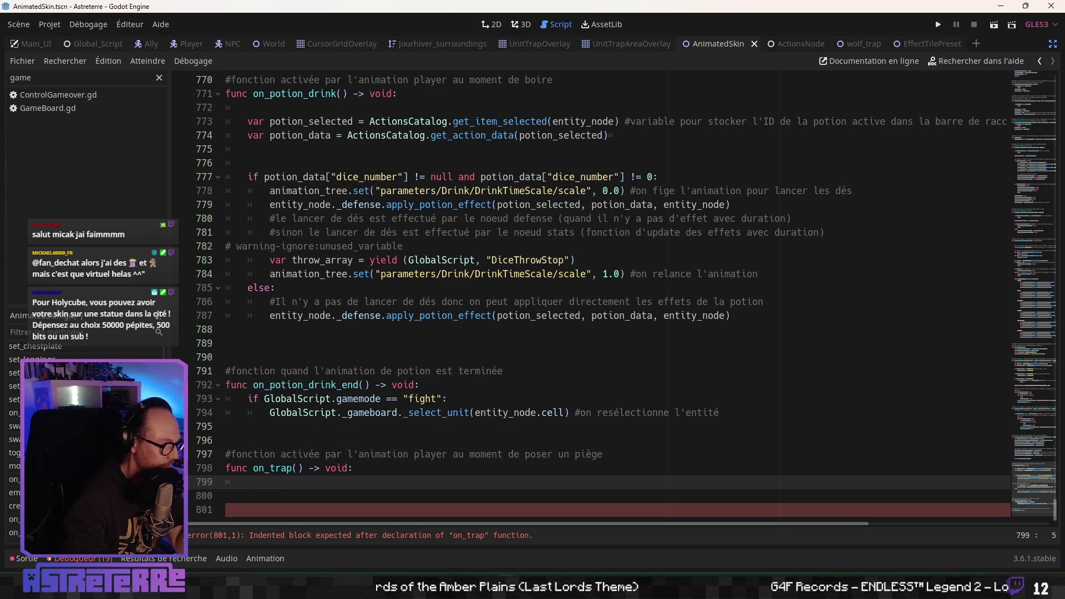
# Review create_projectile, highlighting its add_child(projectile_instance) call on line 767
pyautogui.click(14, 506)
pyautogui.scroll(2, 301, 336)
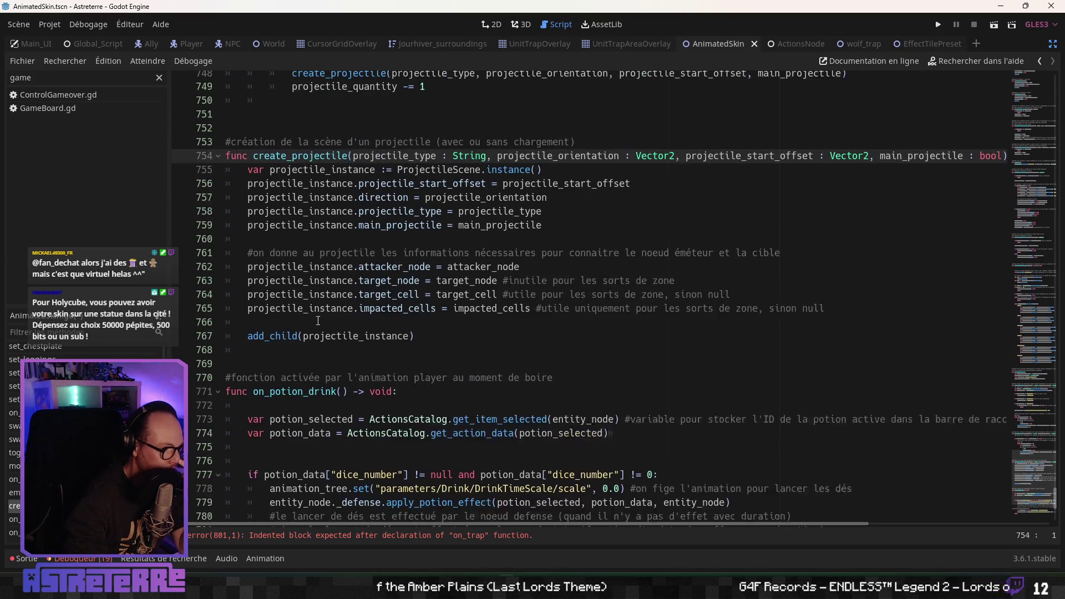
pyautogui.click(335, 275)
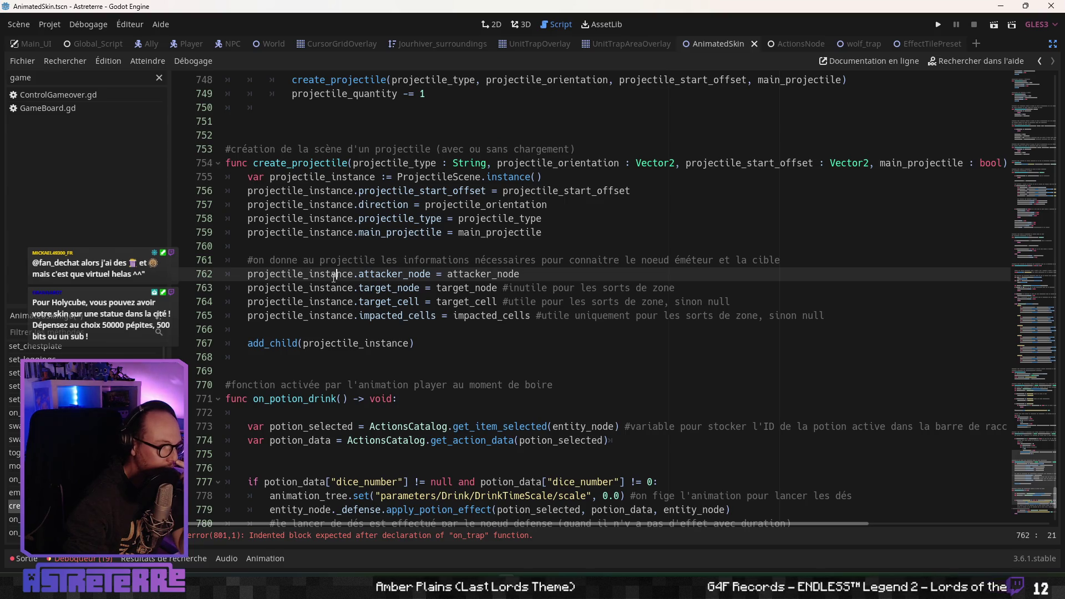
pyautogui.scroll(-2, 321, 327)
pyautogui.click(320, 327)
pyautogui.scroll(-2, 320, 327)
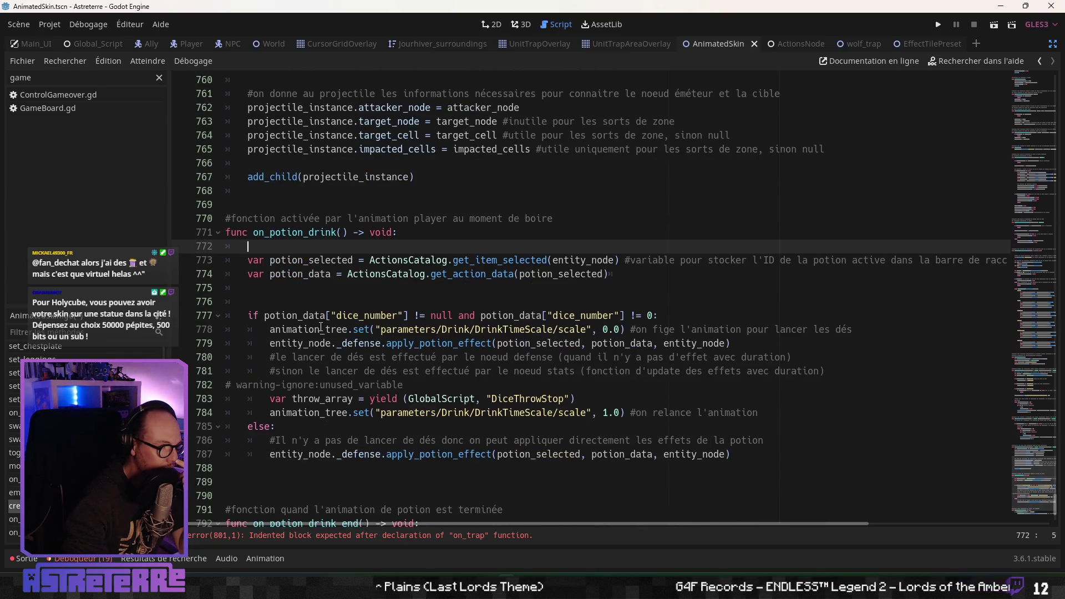
pyautogui.scroll(3, 320, 327)
pyautogui.click(413, 302)
pyautogui.moveTo(413, 301); pyautogui.dragTo(248, 300)
pyautogui.click(423, 305)
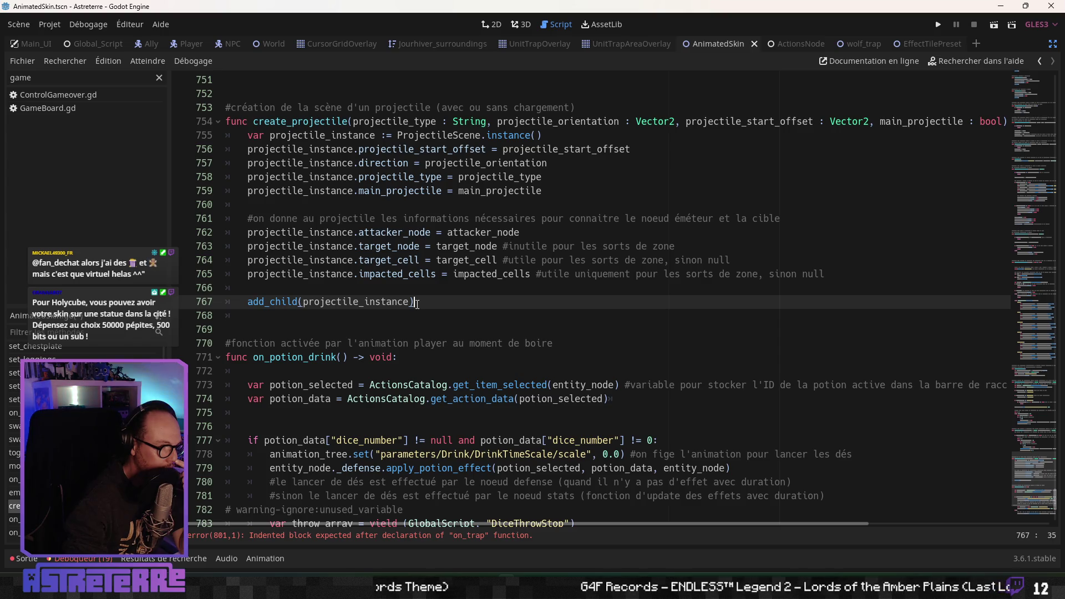
# Check emit_projectile, then switch to the ActionsNode script's on_zone_spell_impact function
pyautogui.scroll(3, 417, 303)
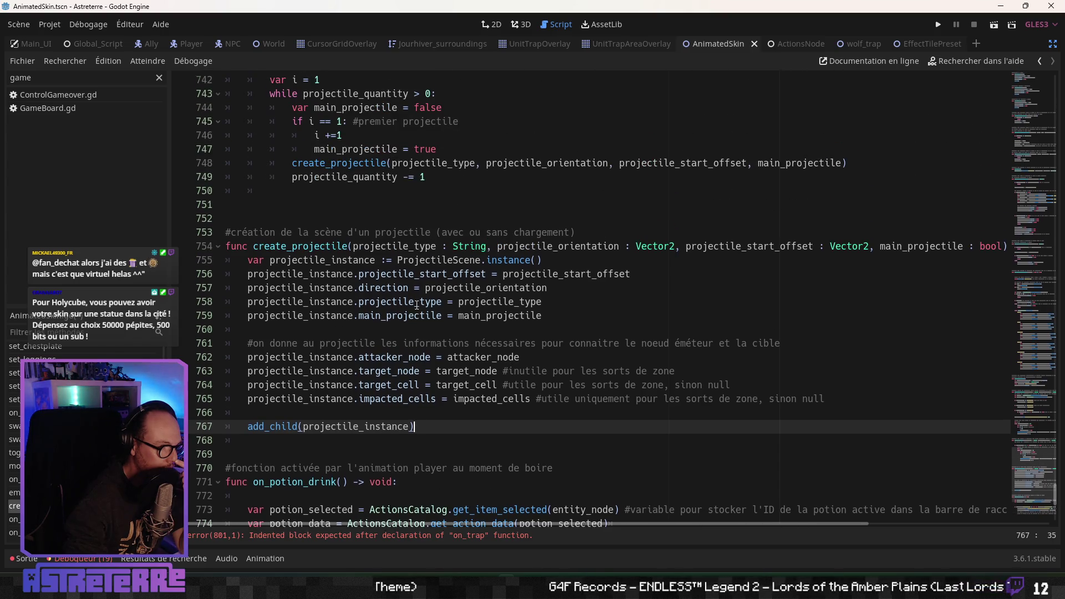
pyautogui.scroll(4, 417, 304)
pyautogui.scroll(-4, 417, 304)
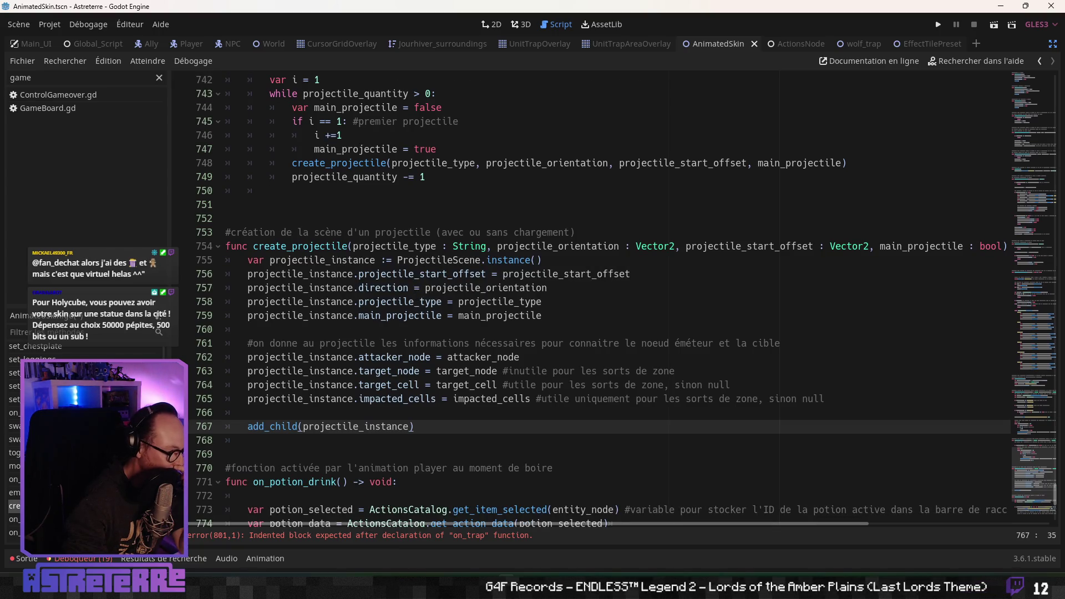
pyautogui.click(34, 493)
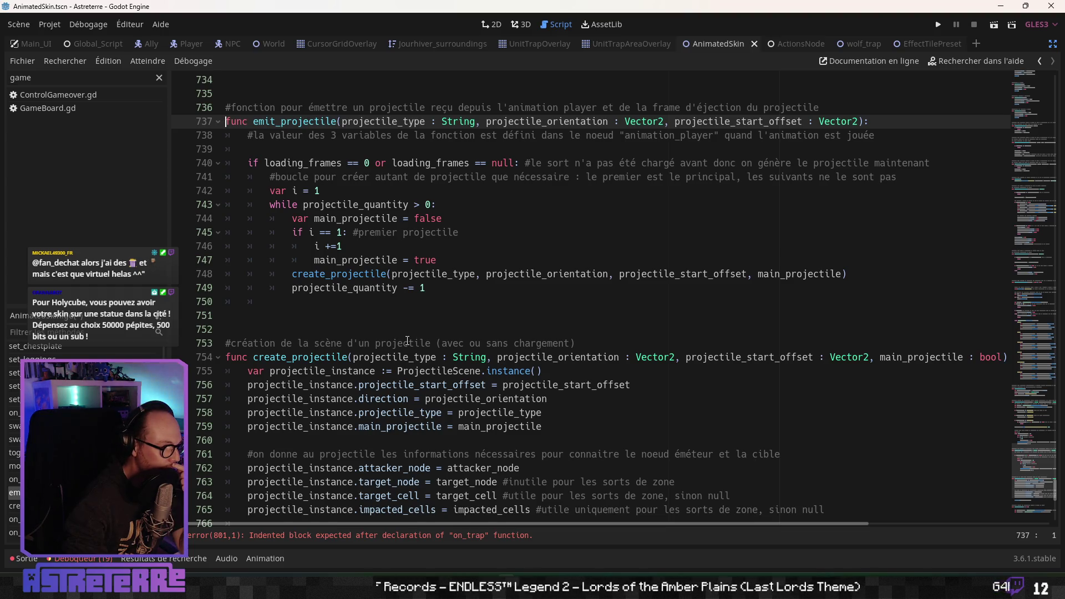
pyautogui.scroll(2, 408, 340)
pyautogui.hotkey('ctrl', 'Tab')
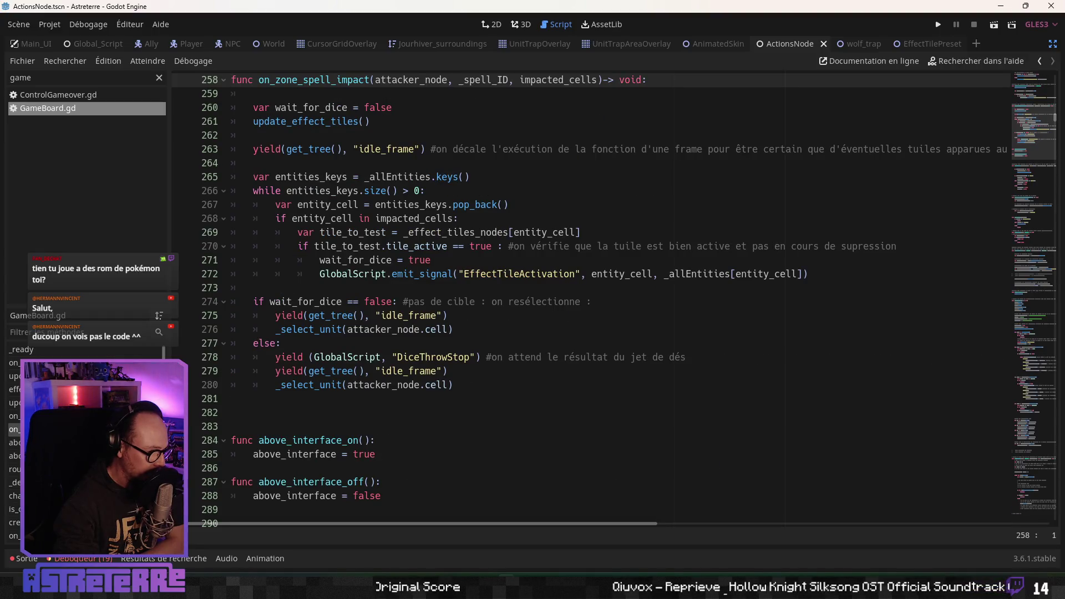
pyautogui.click(14, 416)
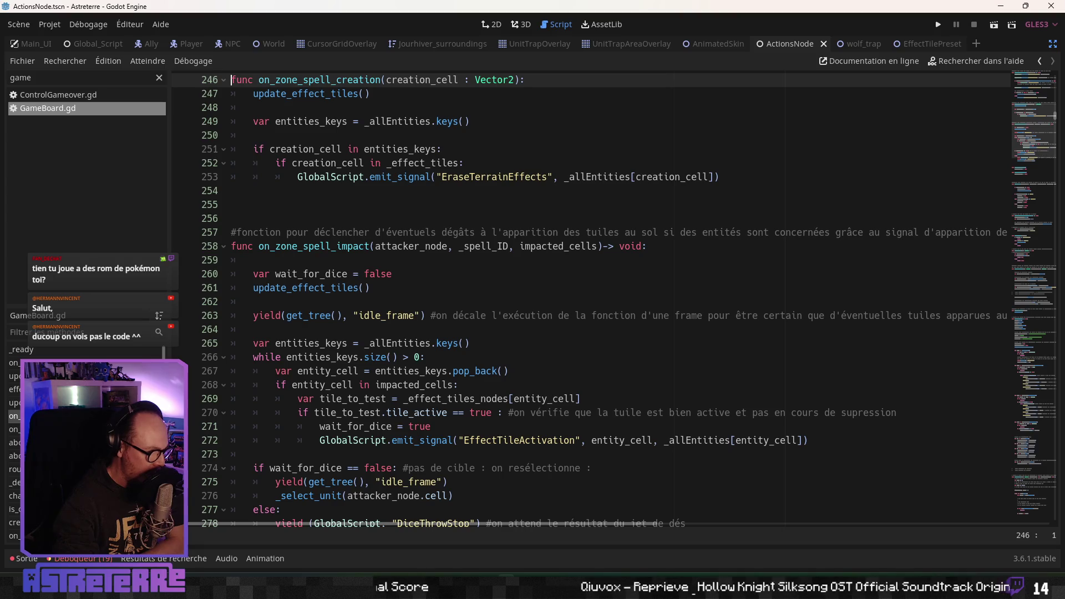
pyautogui.click(14, 430)
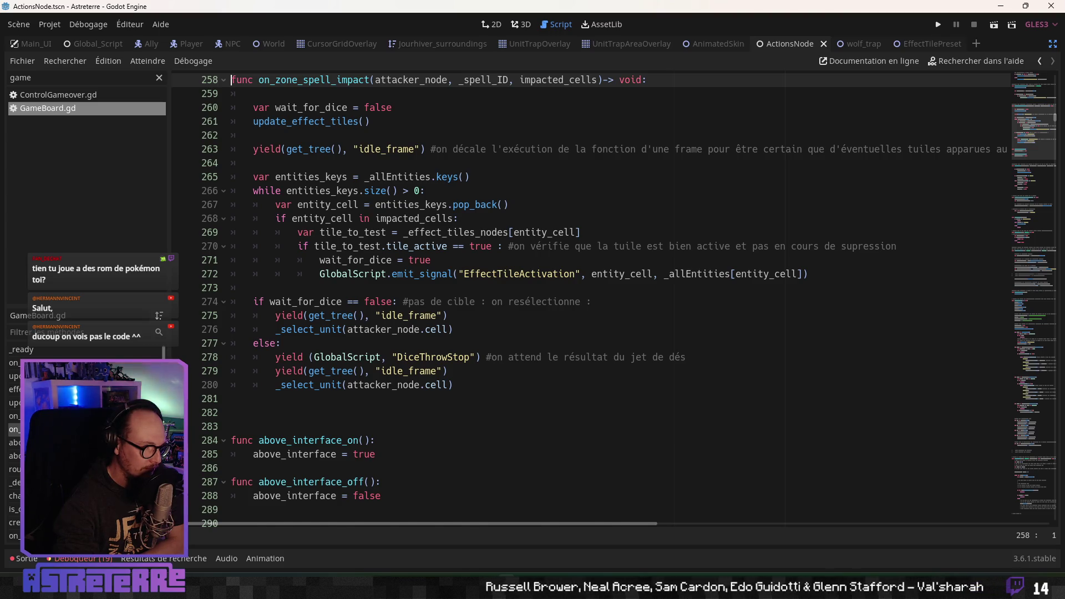
pyautogui.hotkey('alt', 'Left')
pyautogui.scroll(-1, 330, 377)
pyautogui.scroll(3, 329, 377)
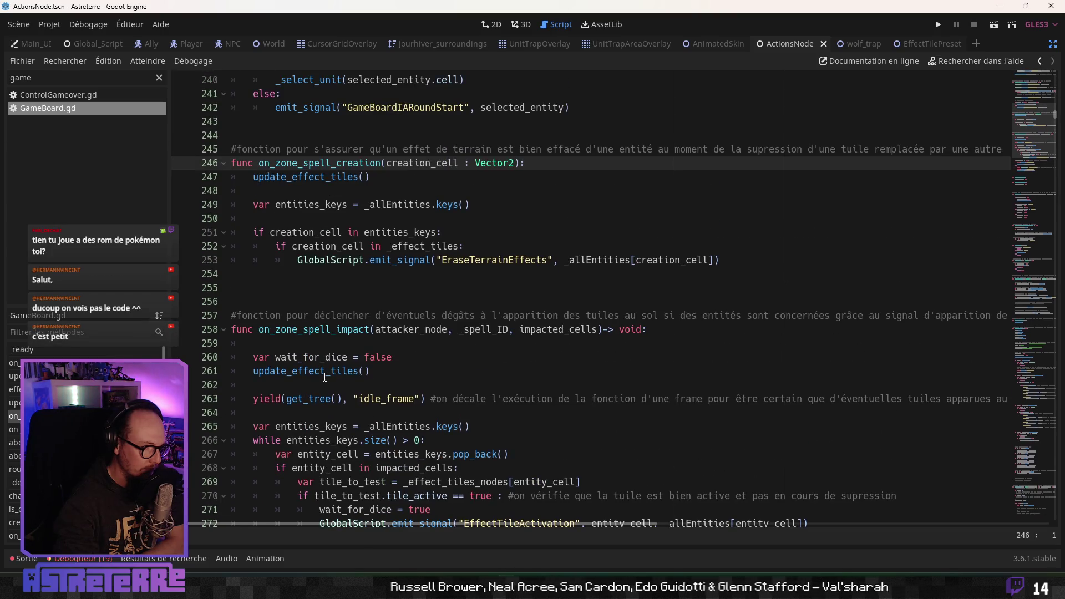
pyautogui.scroll(8, 325, 377)
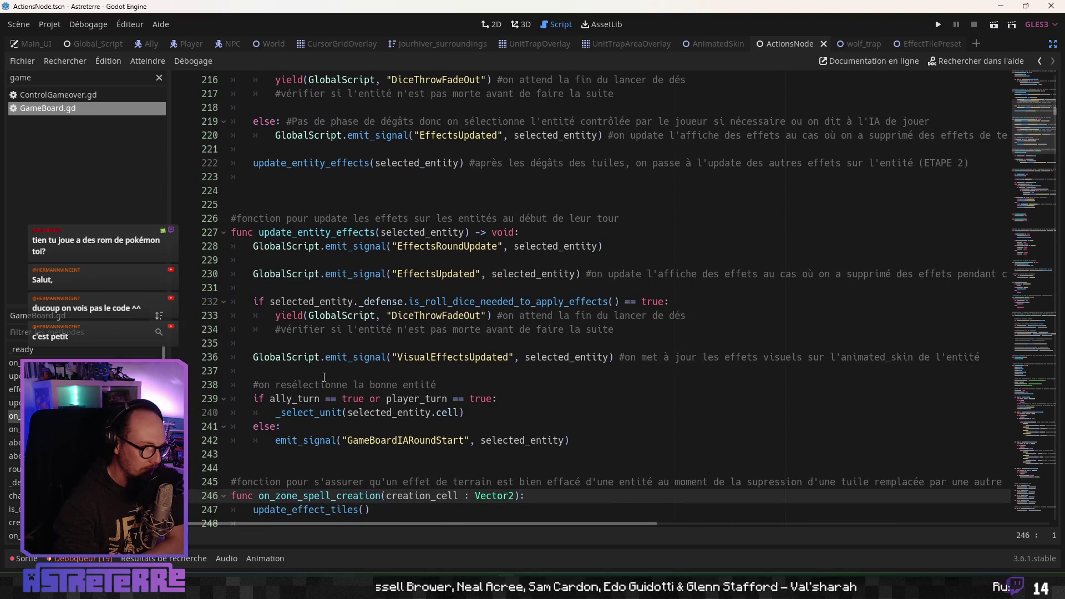
pyautogui.scroll(4, 324, 376)
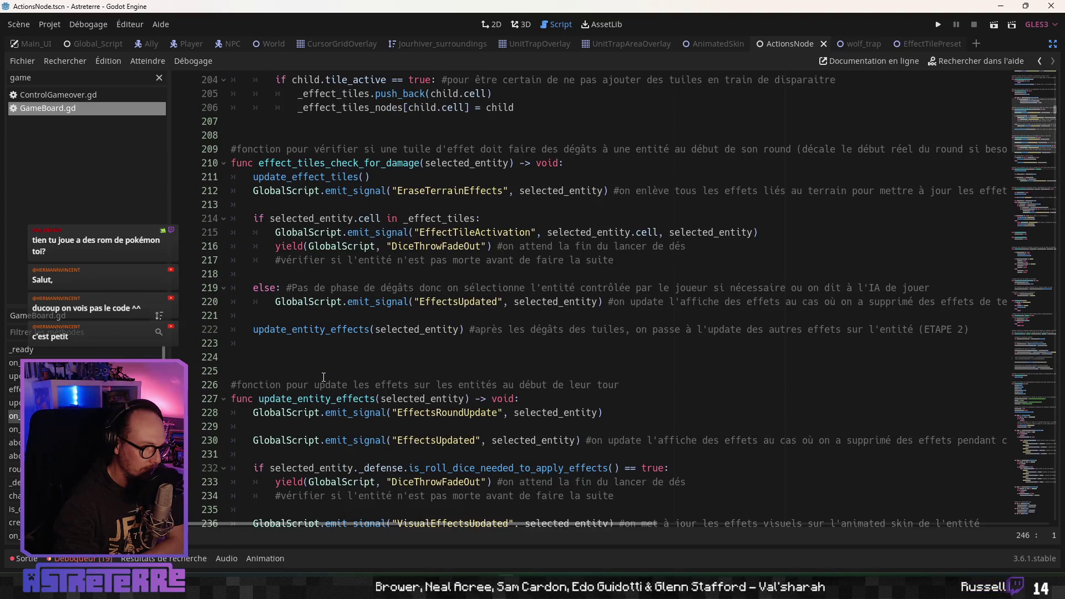
pyautogui.scroll(7, 324, 377)
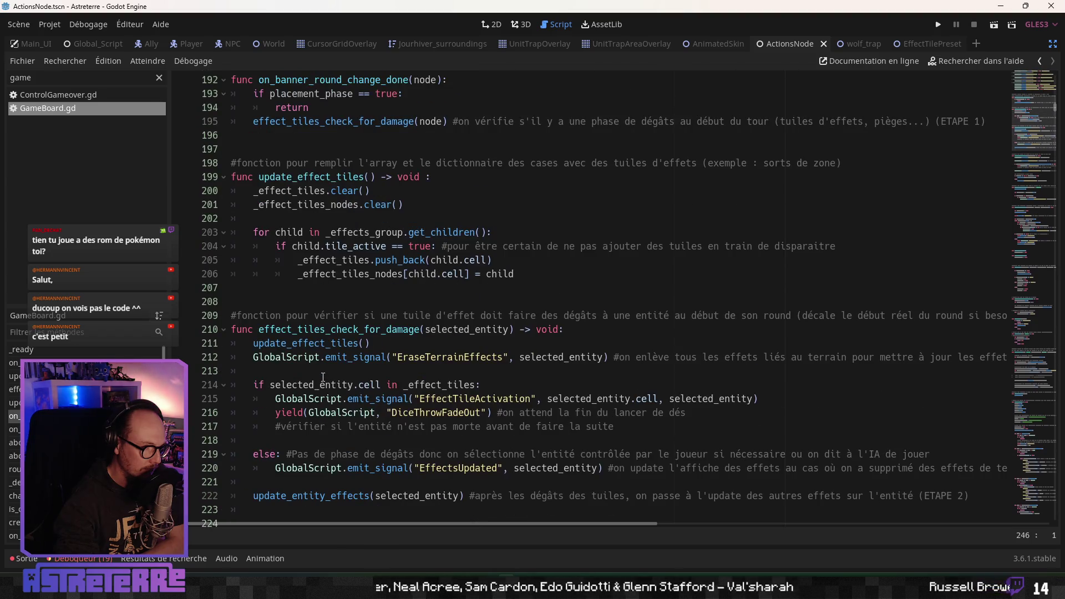
pyautogui.scroll(9, 322, 377)
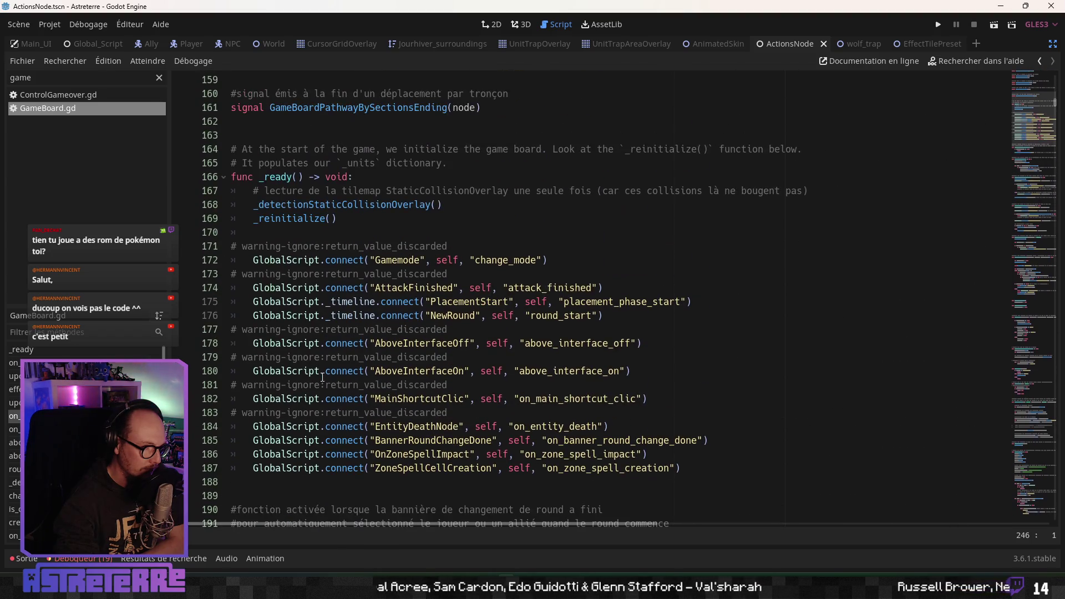
pyautogui.scroll(16, 322, 377)
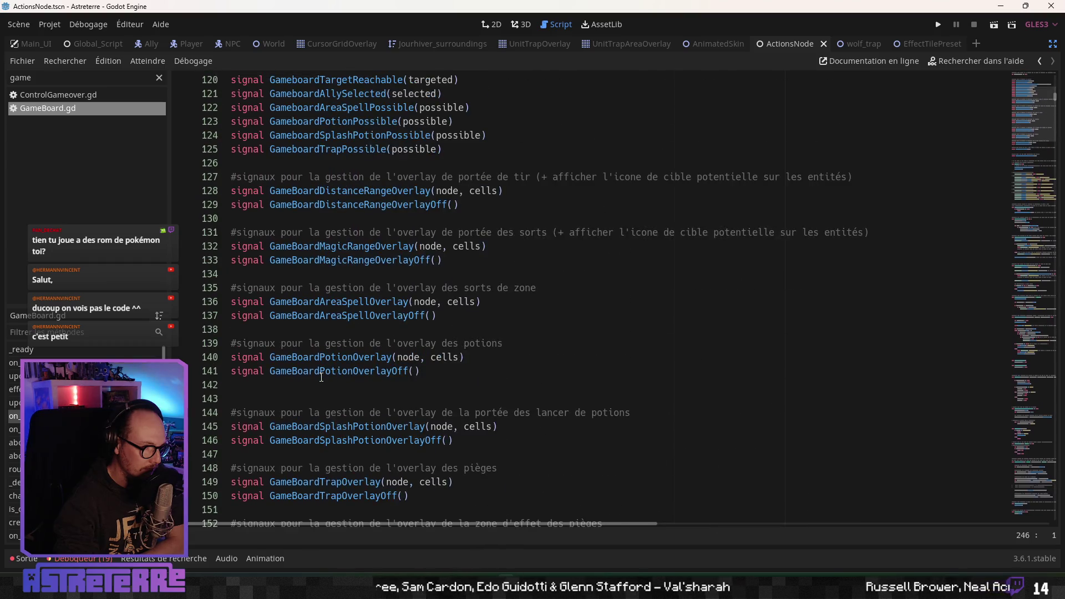
pyautogui.scroll(18, 321, 378)
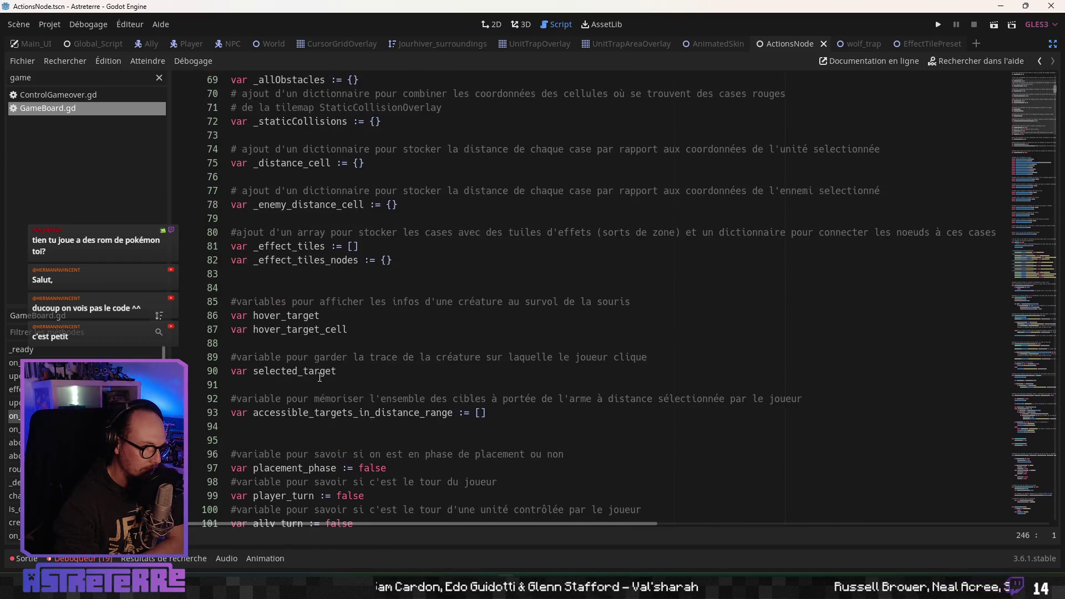
pyautogui.scroll(5, 320, 377)
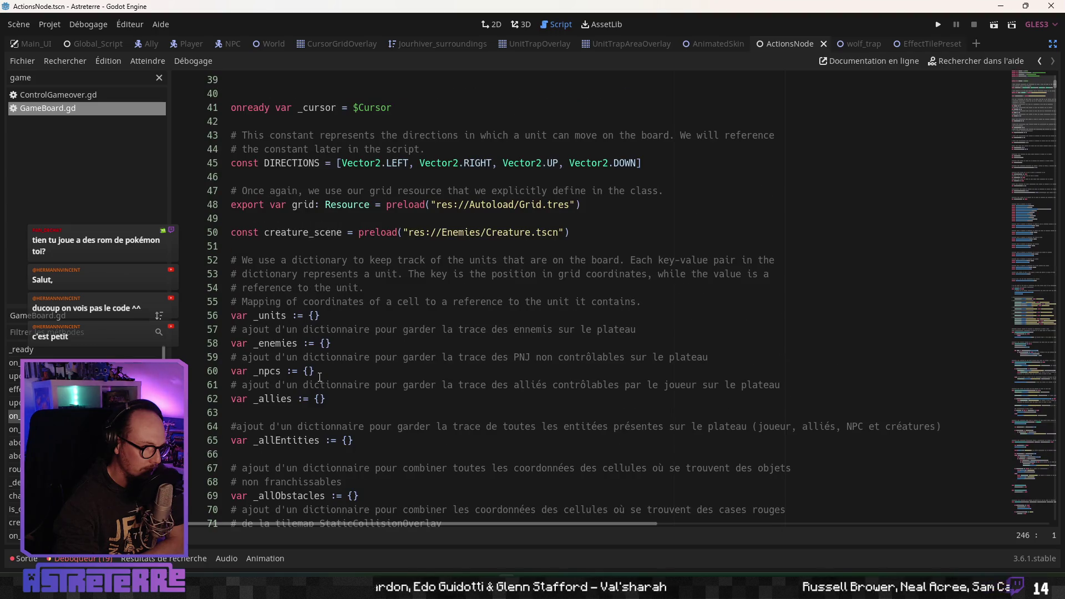
pyautogui.scroll(3, 321, 377)
pyautogui.scroll(6, 316, 378)
pyautogui.scroll(3, 317, 377)
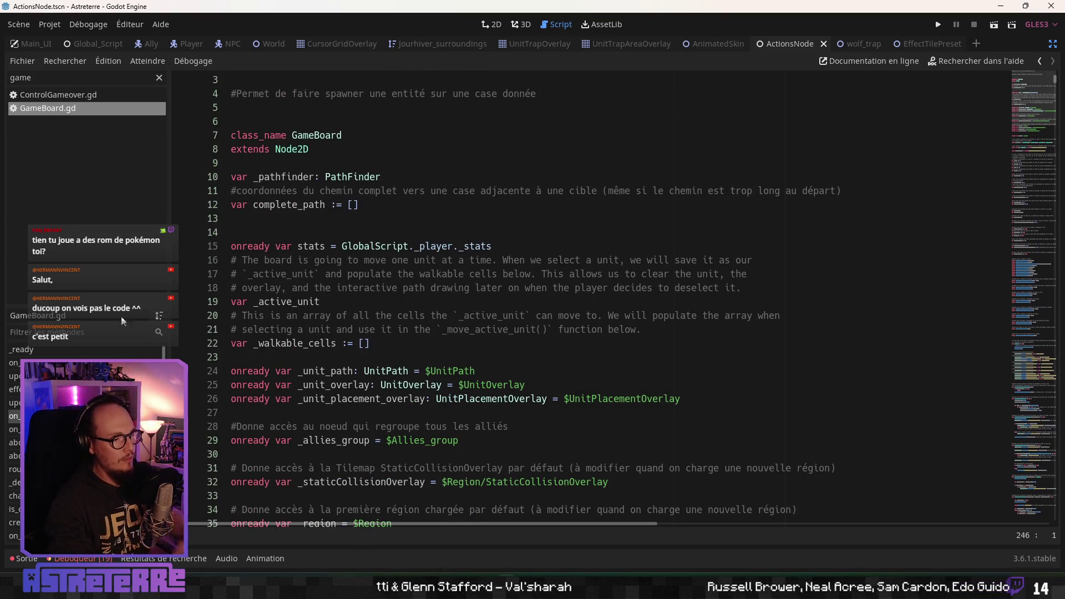
# Exit distraction-free mode and filter the FileSystem dock for 'projectile'
pyautogui.click(1052, 43)
pyautogui.hotkey('ctrl', 'a')
pyautogui.write('proje')
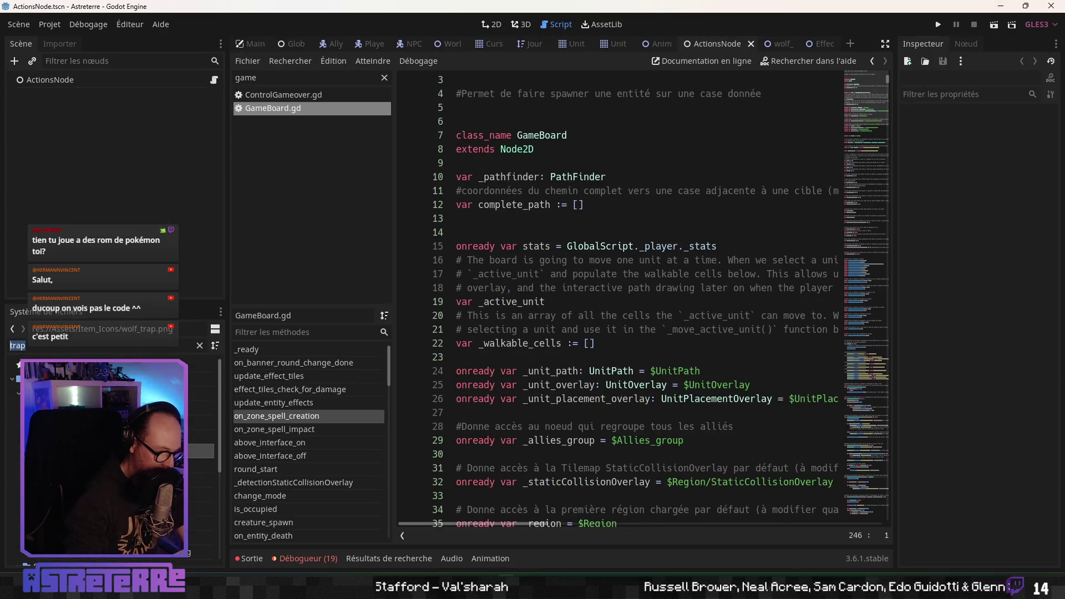
pyautogui.write('cti')
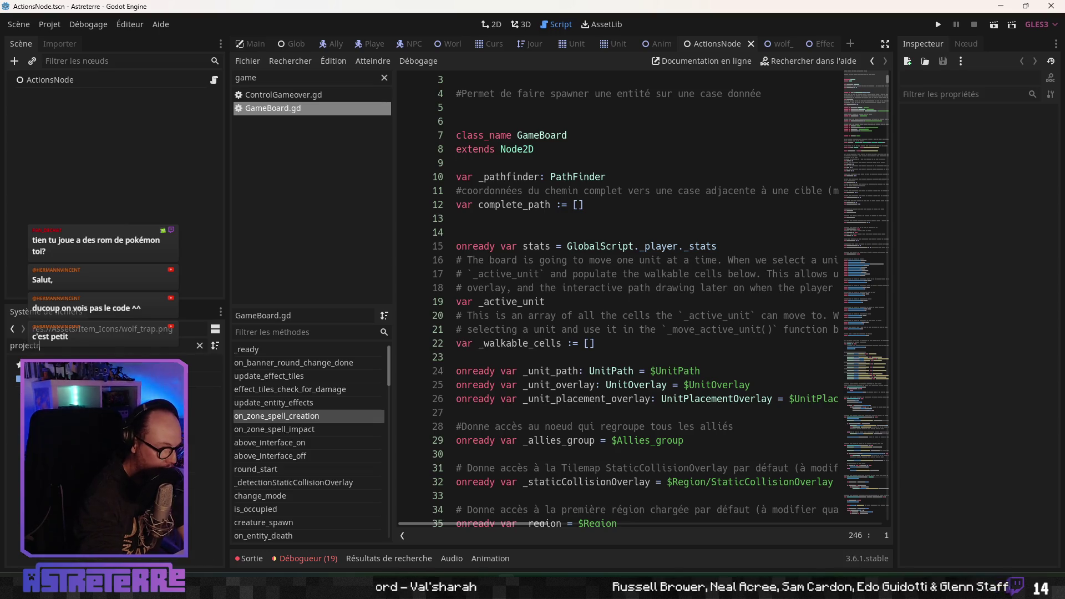
pyautogui.write('le')
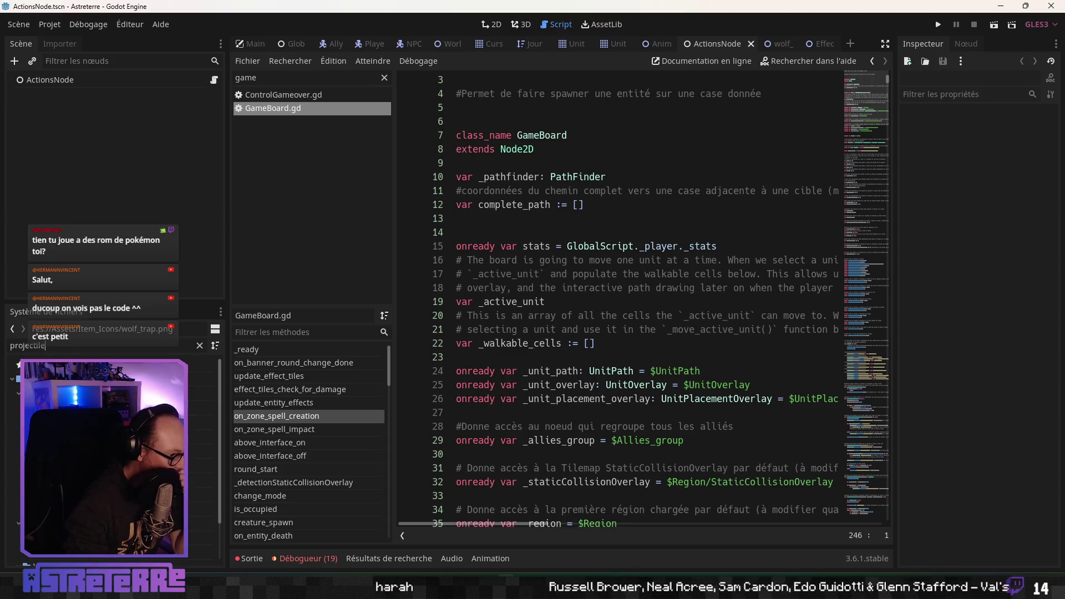
# Open Projectile.tscn and its Projectile.gd script, showing the effect_tile preload on line 49
pyautogui.doubleClick(199, 550)
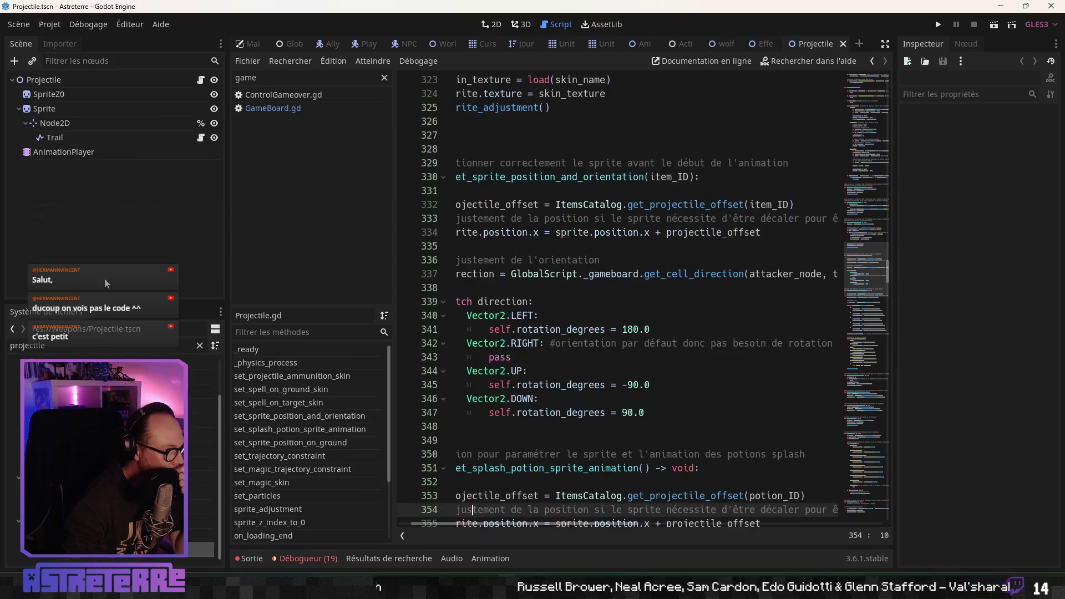
pyautogui.click(201, 79)
pyautogui.click(593, 267)
pyautogui.scroll(20, 593, 269)
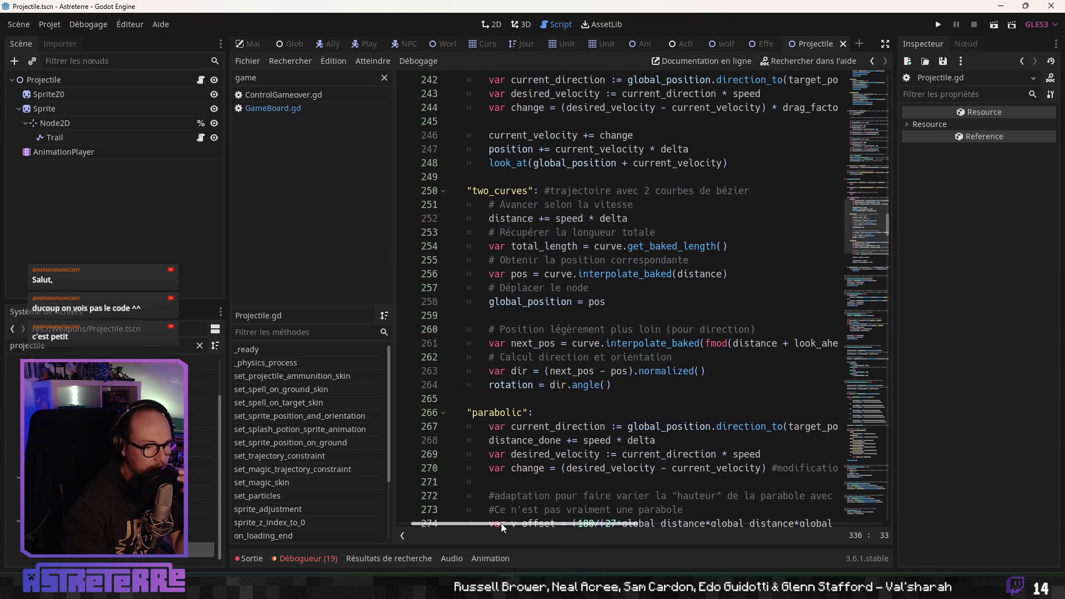
pyautogui.scroll(20, 545, 347)
pyautogui.scroll(20, 545, 346)
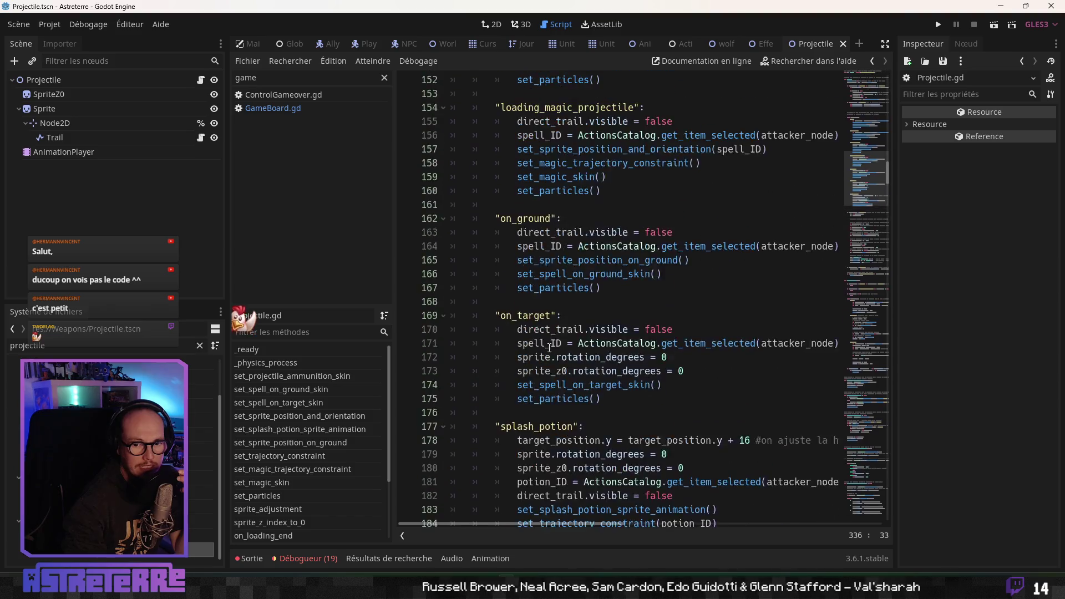
pyautogui.scroll(20, 820, 201)
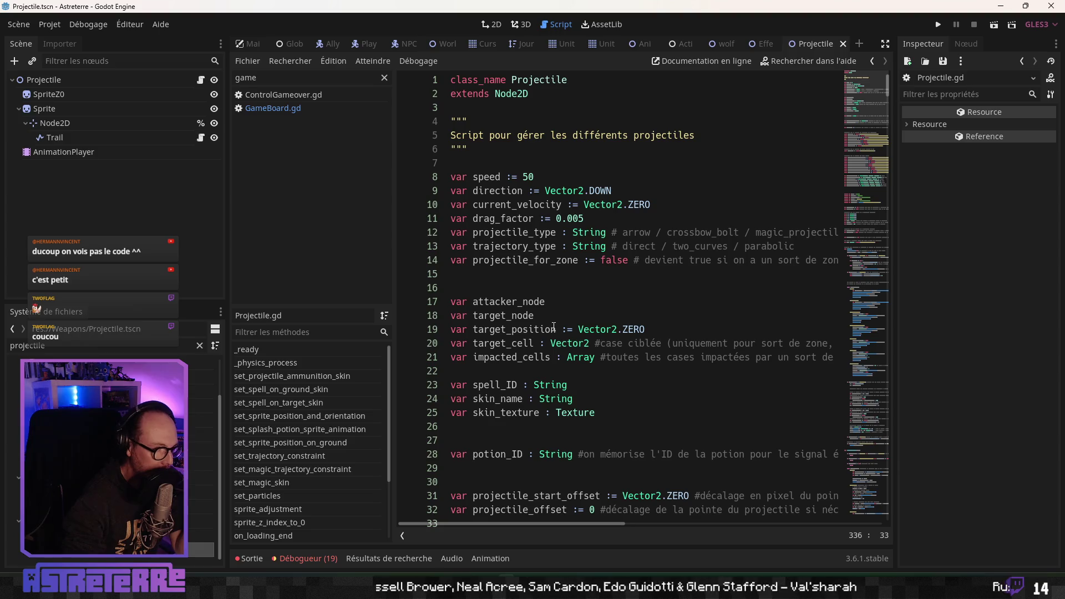
pyautogui.scroll(-4, 548, 327)
pyautogui.scroll(-3, 549, 327)
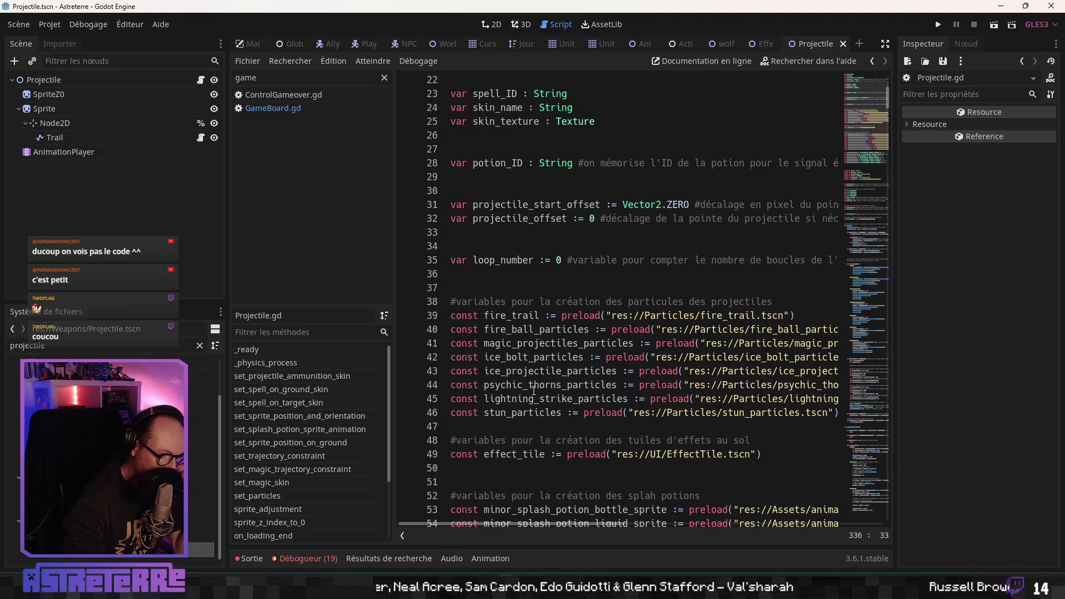
pyautogui.scroll(-2, 527, 373)
# Find effect_tile's use at line 722 and select region_effect_node and its line 718 declaration
pyautogui.doubleClick(524, 372)
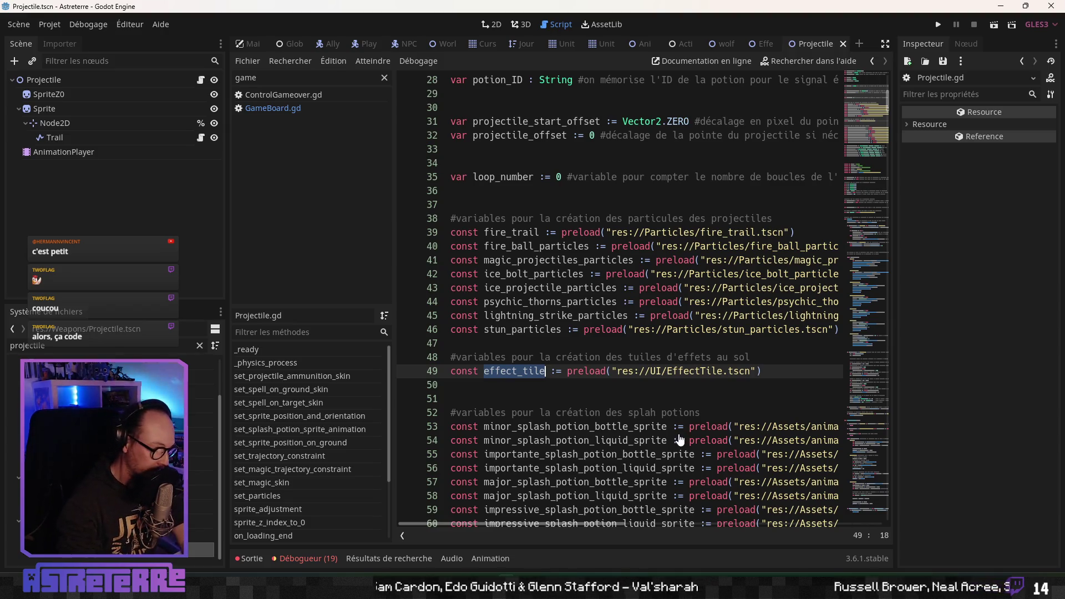
pyautogui.hotkey('ctrl', 'f')
pyautogui.click(719, 522)
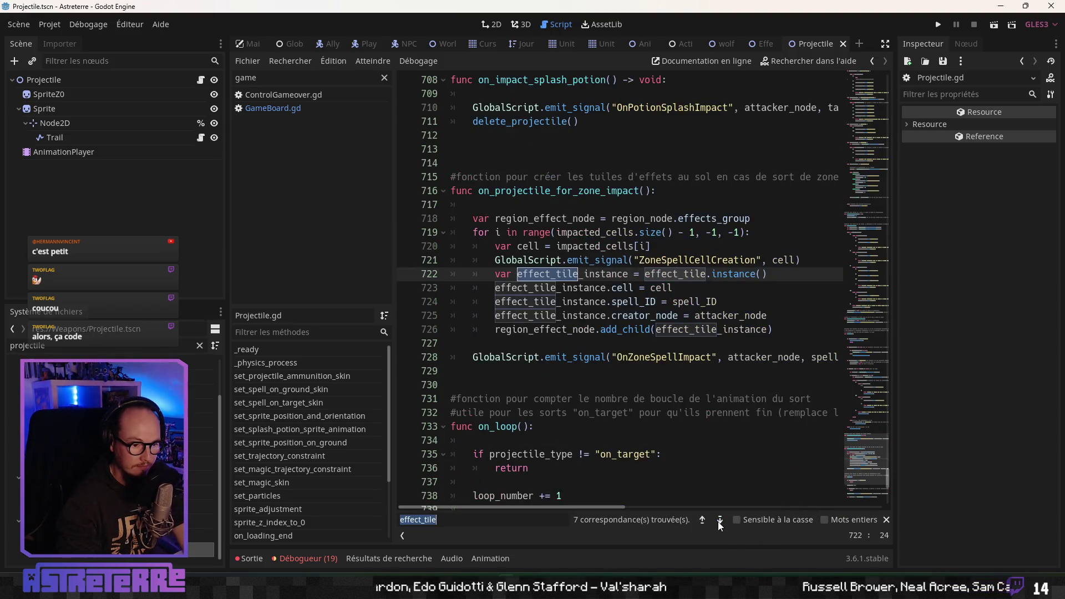
pyautogui.moveTo(495, 330); pyautogui.dragTo(594, 330)
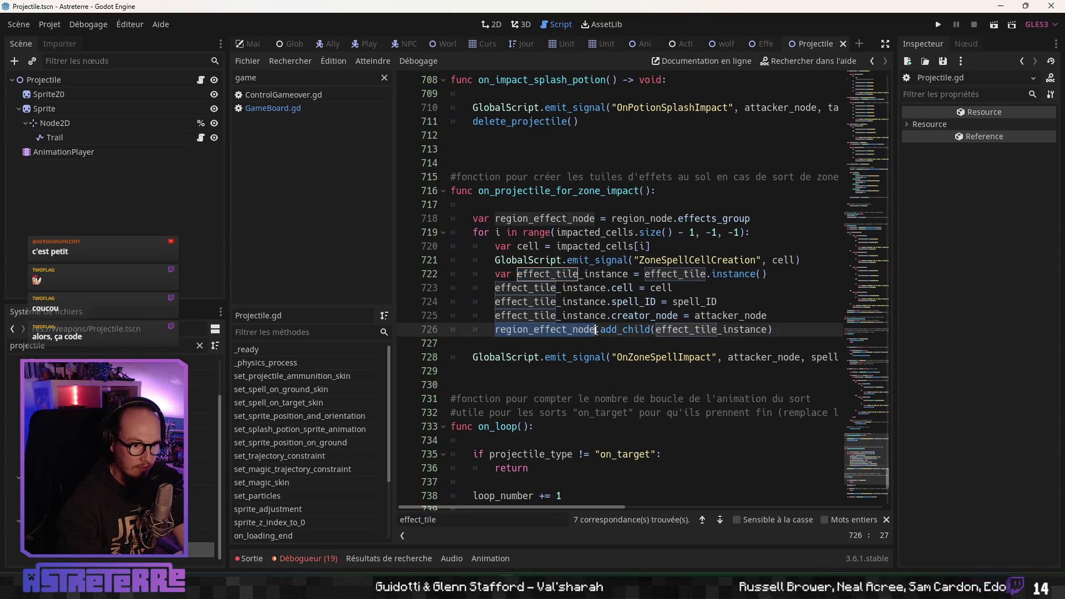
pyautogui.click(645, 218)
pyautogui.moveTo(768, 220); pyautogui.dragTo(473, 220)
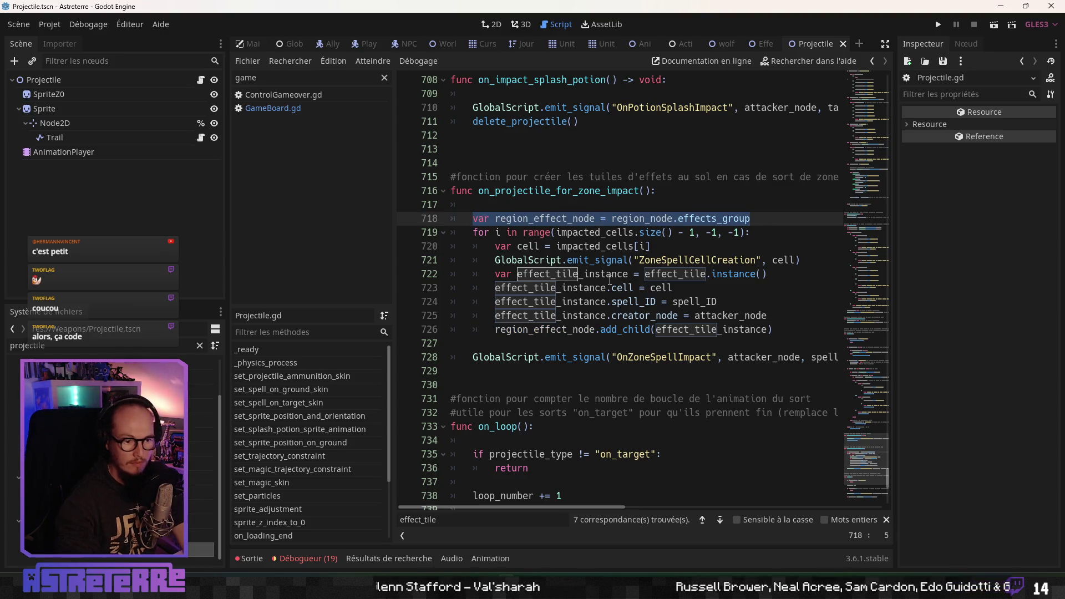
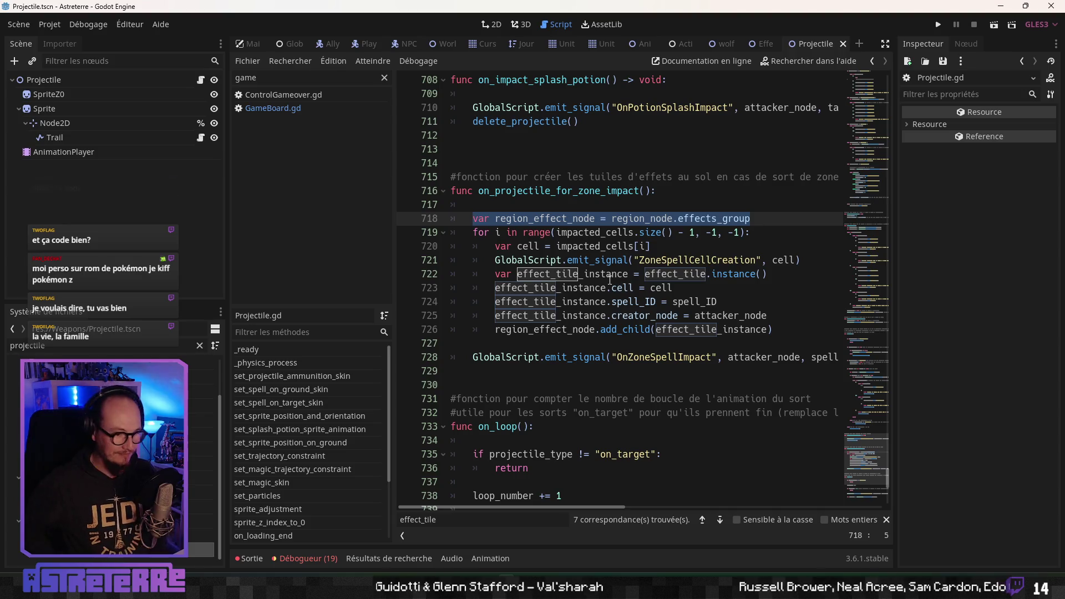
# Leave Projectile.gd at the end of line 718 and switch to the Jourhiver_surroundings scene
pyautogui.click(759, 222)
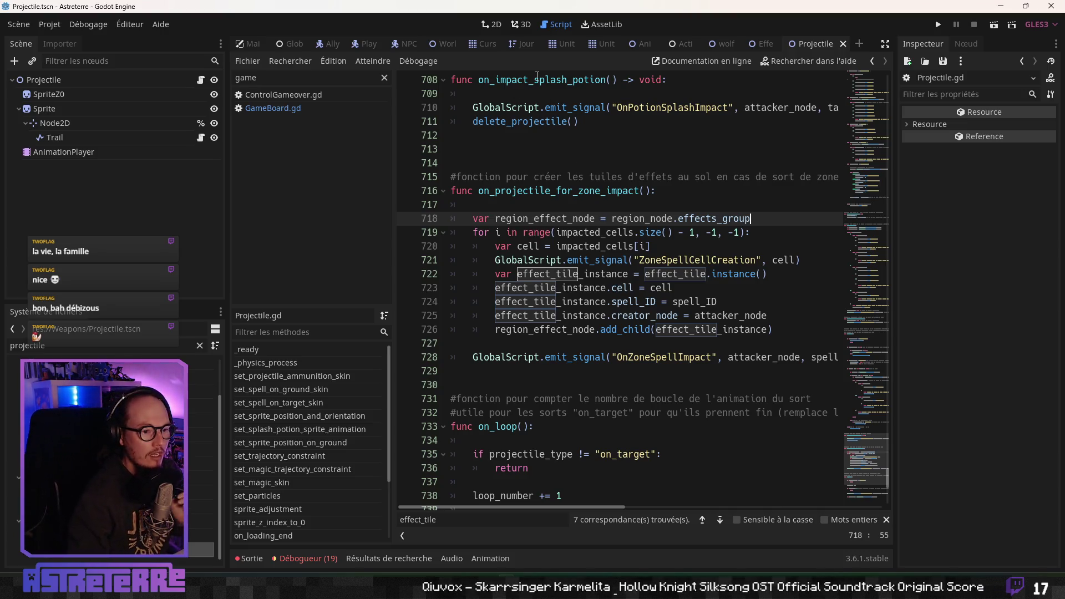
pyautogui.click(523, 44)
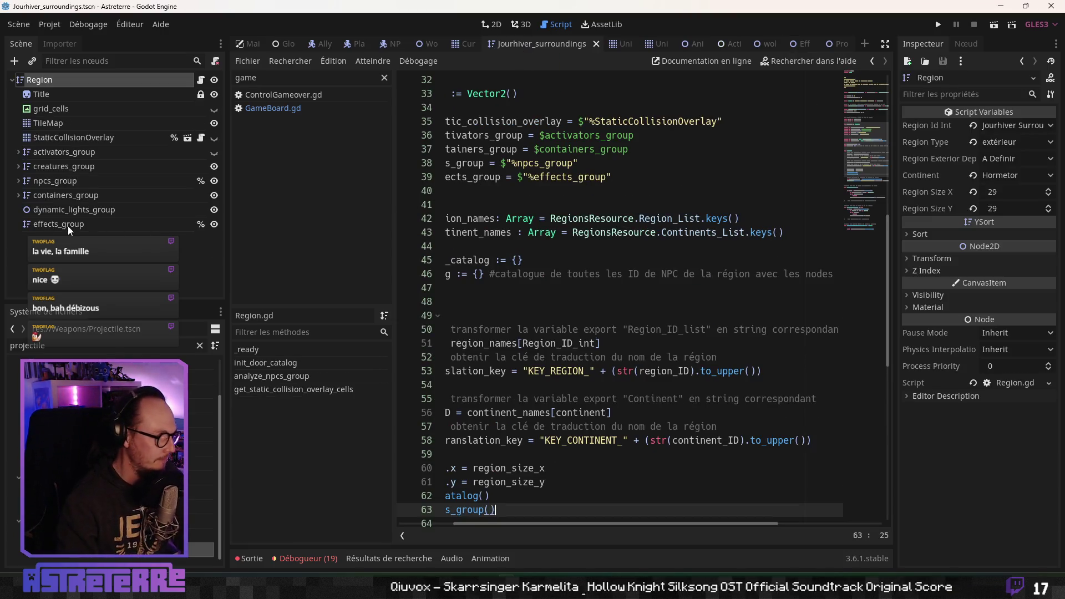
# Add a YSort child node under Region and name it traps_group
pyautogui.click(68, 225)
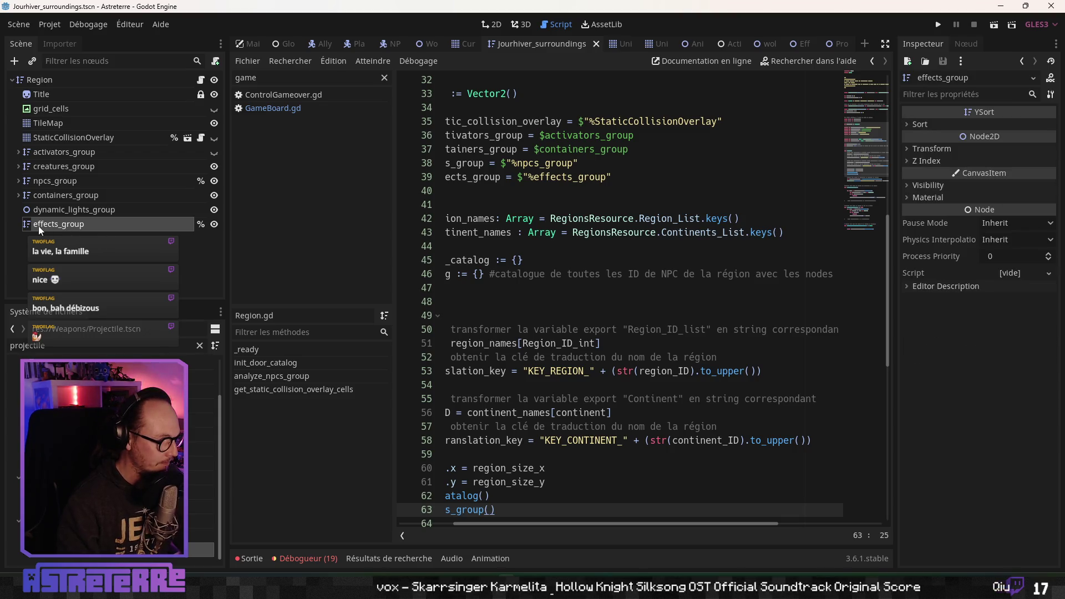
pyautogui.rightClick(48, 81)
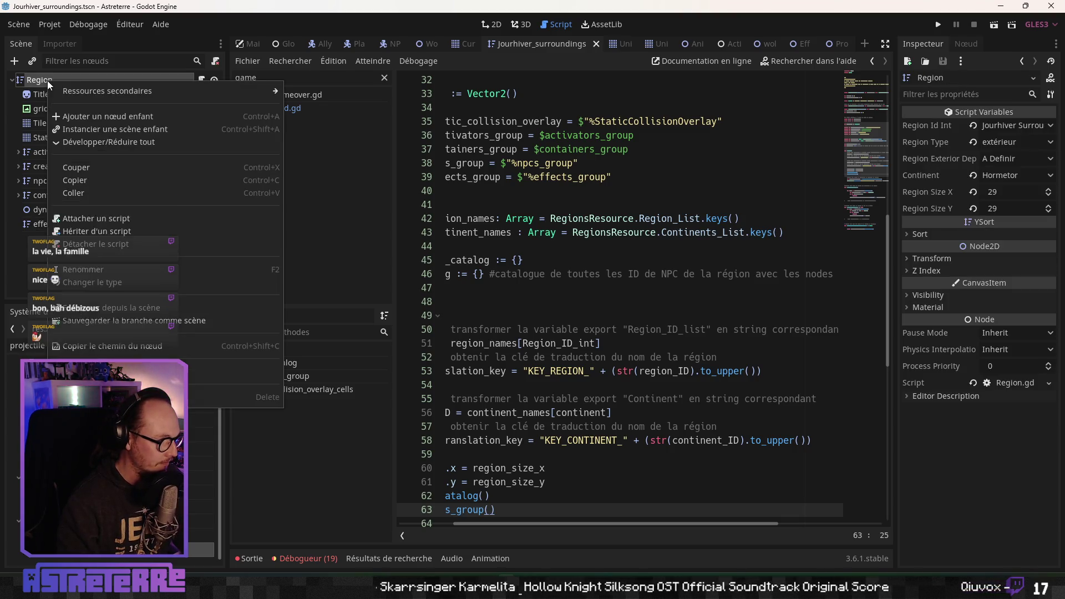
pyautogui.click(99, 114)
pyautogui.scroll(-3, 337, 378)
pyautogui.click(322, 388)
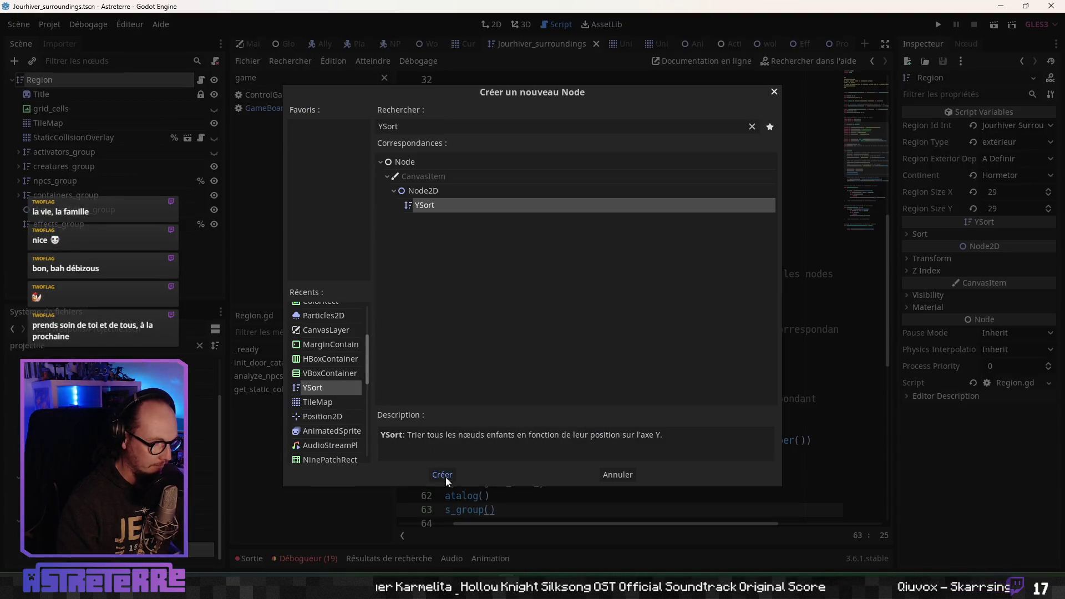
pyautogui.click(442, 476)
pyautogui.write('doors_grou')
pyautogui.write('p')
pyautogui.press('Return')
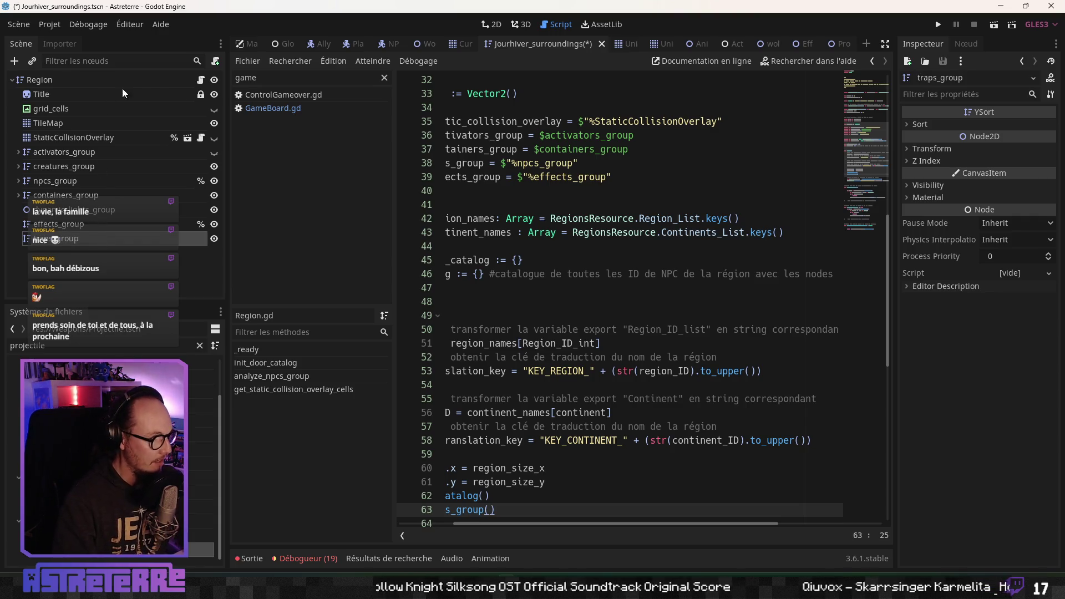
# Make traps_group a unique name and declare it as an onready variable on Region.gd line 40
pyautogui.click(452, 523)
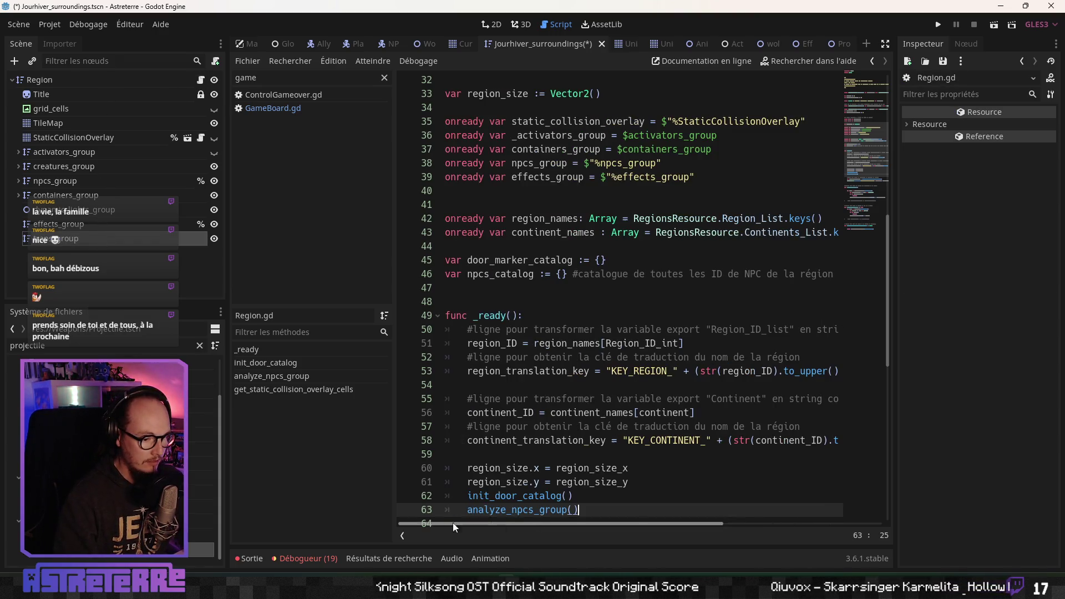
pyautogui.scroll(4, 482, 388)
pyautogui.click(492, 357)
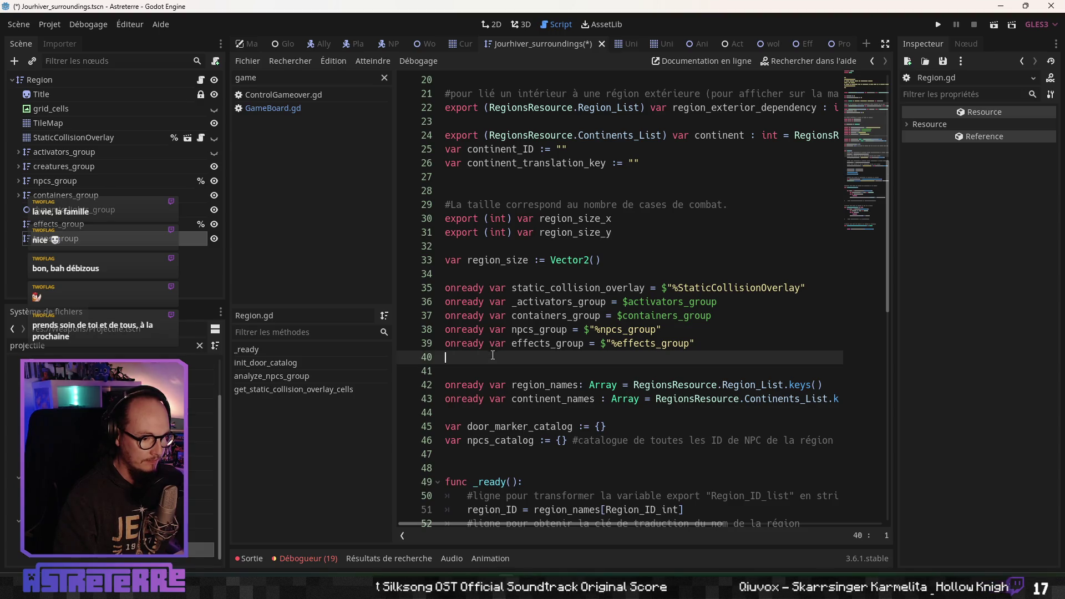
pyautogui.rightClick(188, 239)
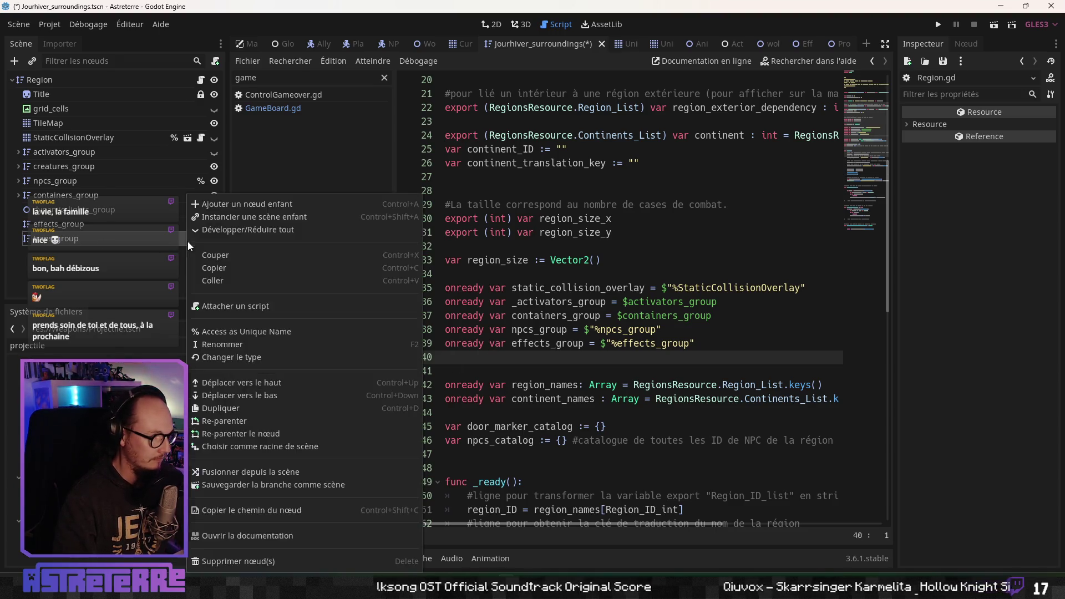
pyautogui.click(224, 332)
pyautogui.moveTo(91, 244)
pyautogui.mouseDown()
pyautogui.moveTo(494, 341)
pyautogui.moveTo(498, 371)
pyautogui.moveTo(490, 361)
pyautogui.mouseUp()
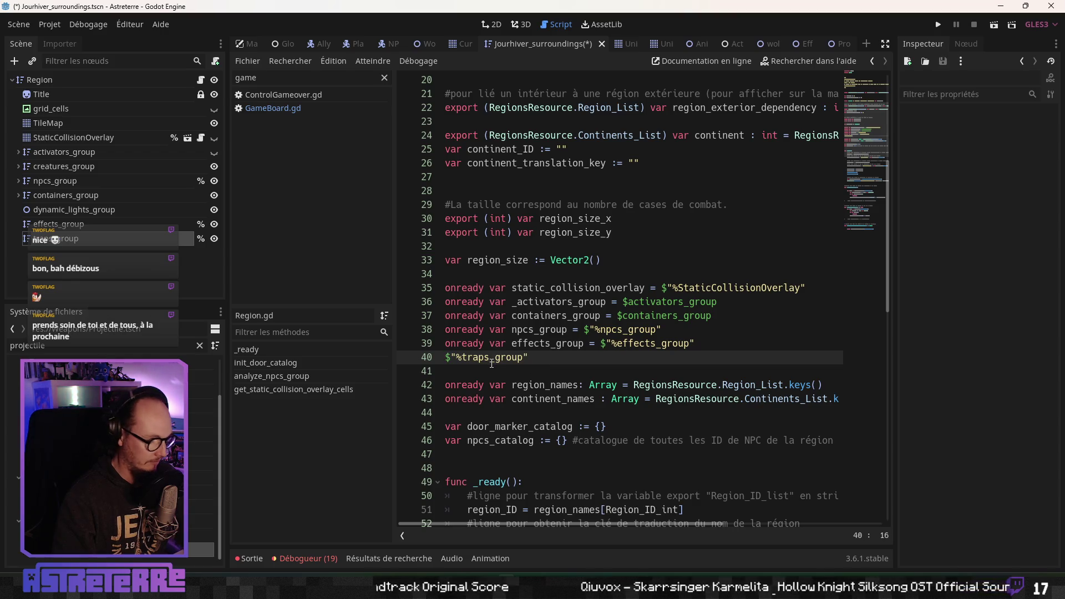
pyautogui.hotkey('ctrl', 'z')
pyautogui.moveTo(99, 244)
pyautogui.mouseDown()
pyautogui.moveTo(388, 311)
pyautogui.moveTo(460, 358)
pyautogui.mouseUp()
pyautogui.click(541, 343)
# Filter the files for 'region' and open Region.tscn
pyautogui.click(64, 225)
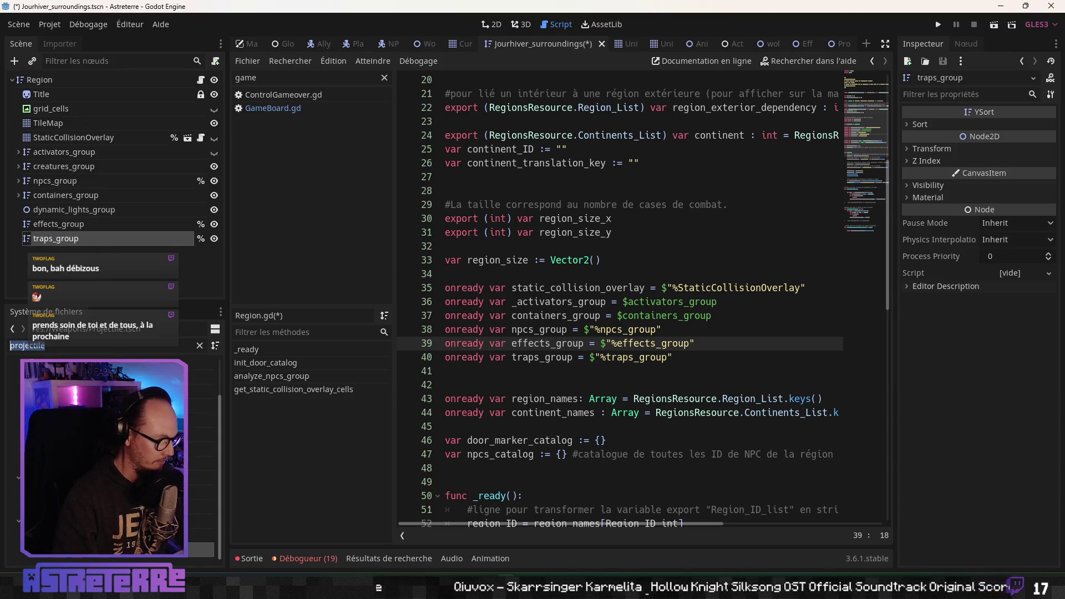
pyautogui.write('region')
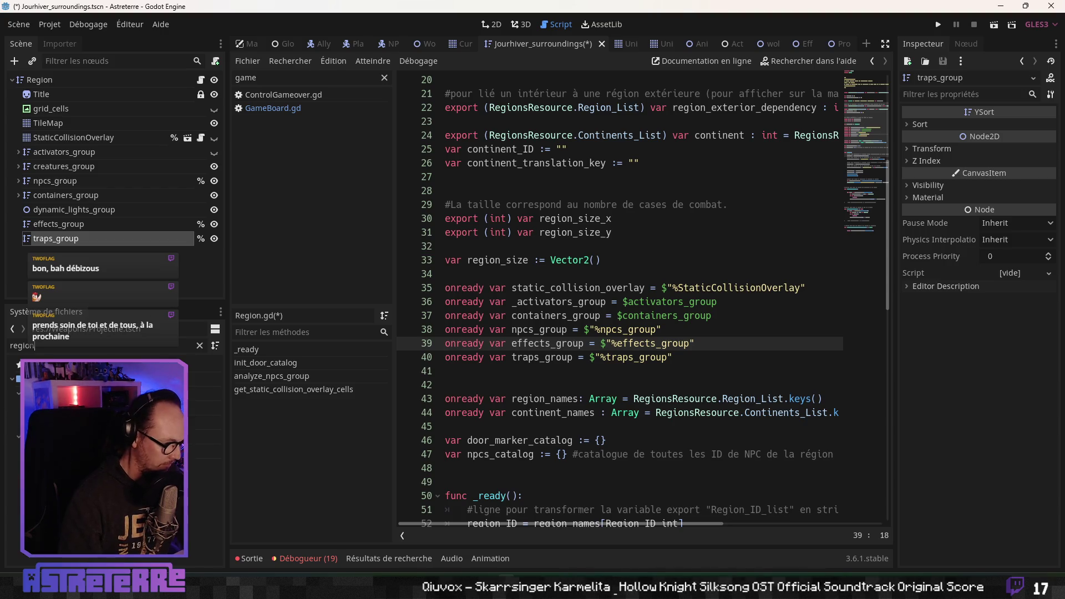
pyautogui.press('Return')
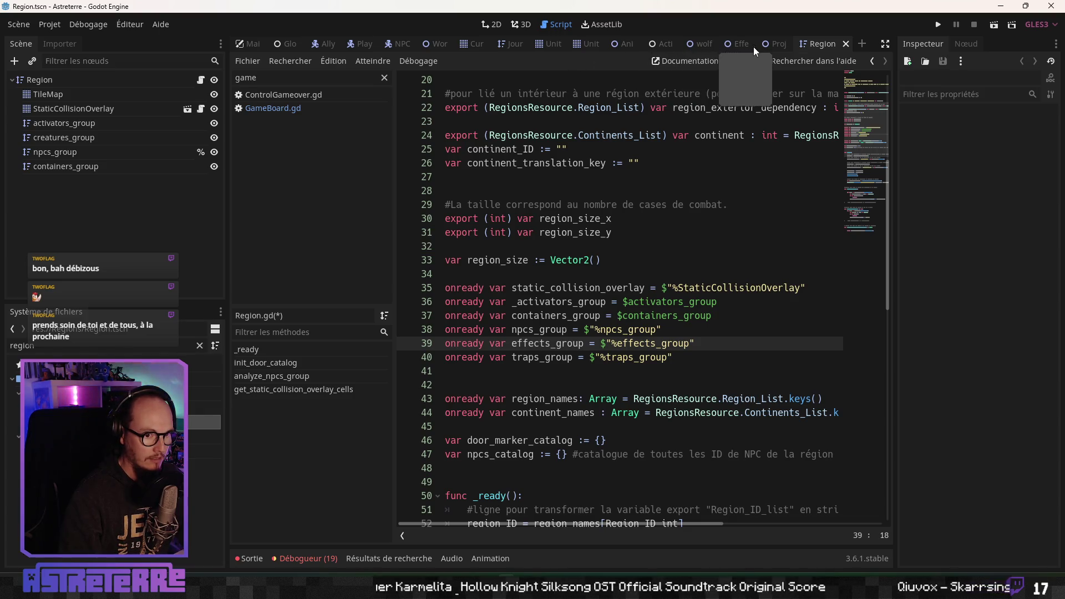
# Delete the grid_cells node from the Jourhiver_surroundings scene
pyautogui.click(511, 44)
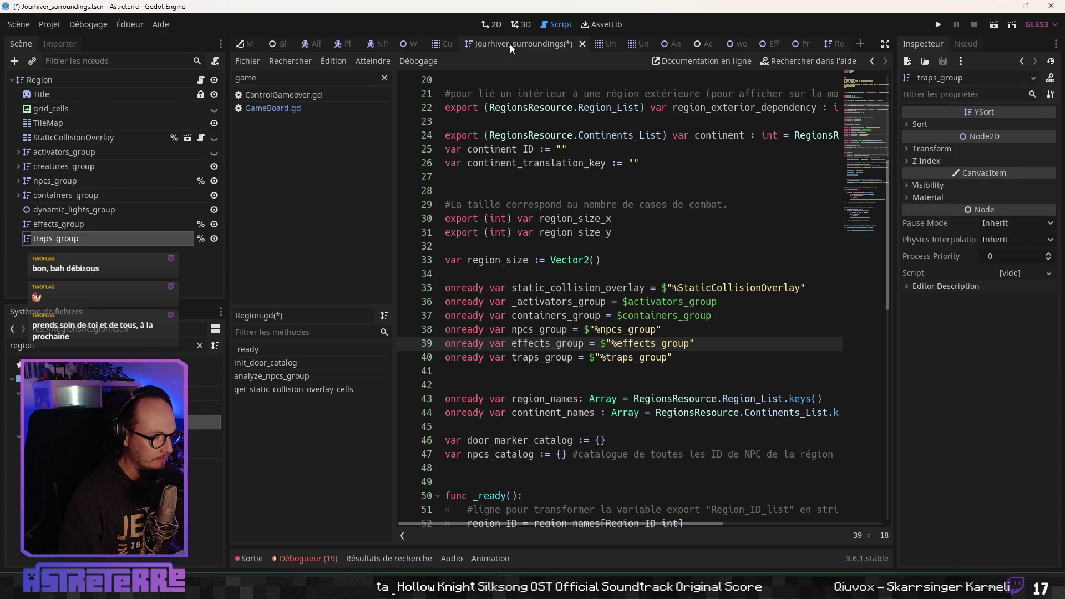
pyautogui.click(832, 44)
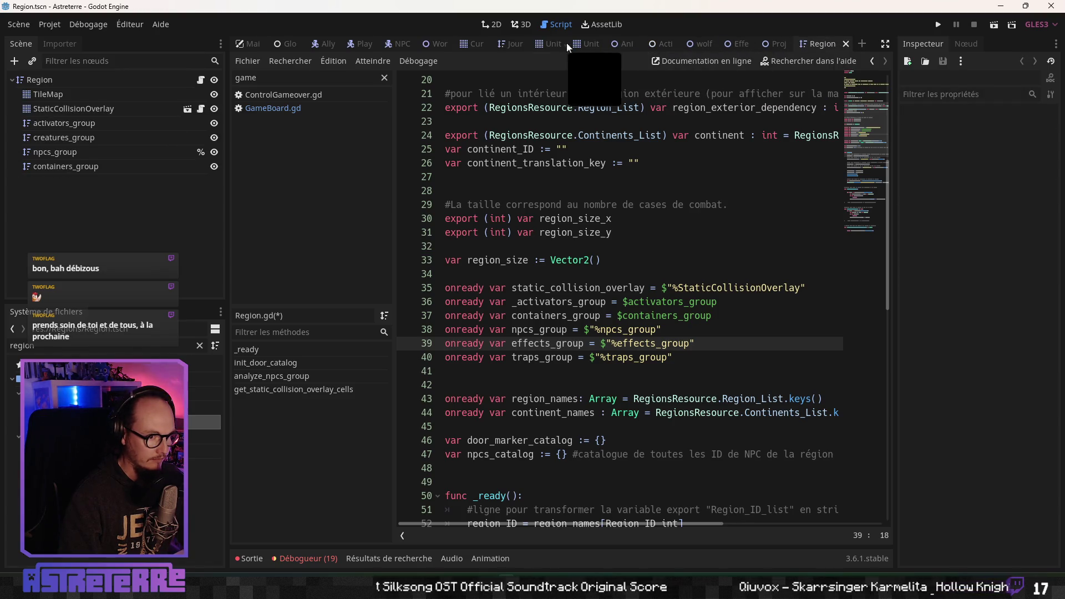
pyautogui.click(511, 44)
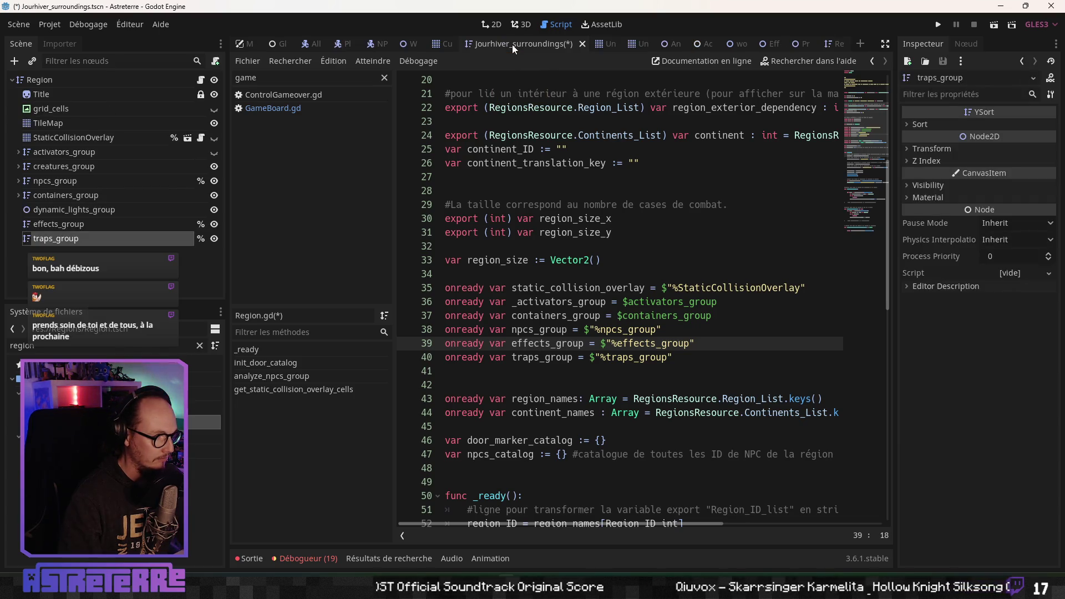
pyautogui.click(60, 109)
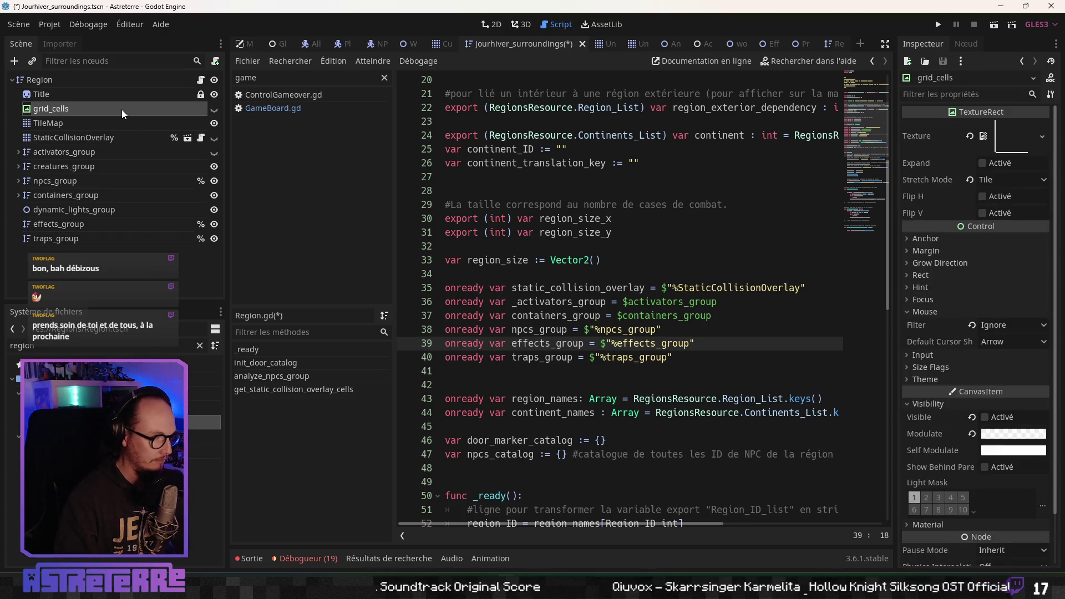
pyautogui.press('Delete')
pyautogui.press('Return')
pyautogui.click(58, 95)
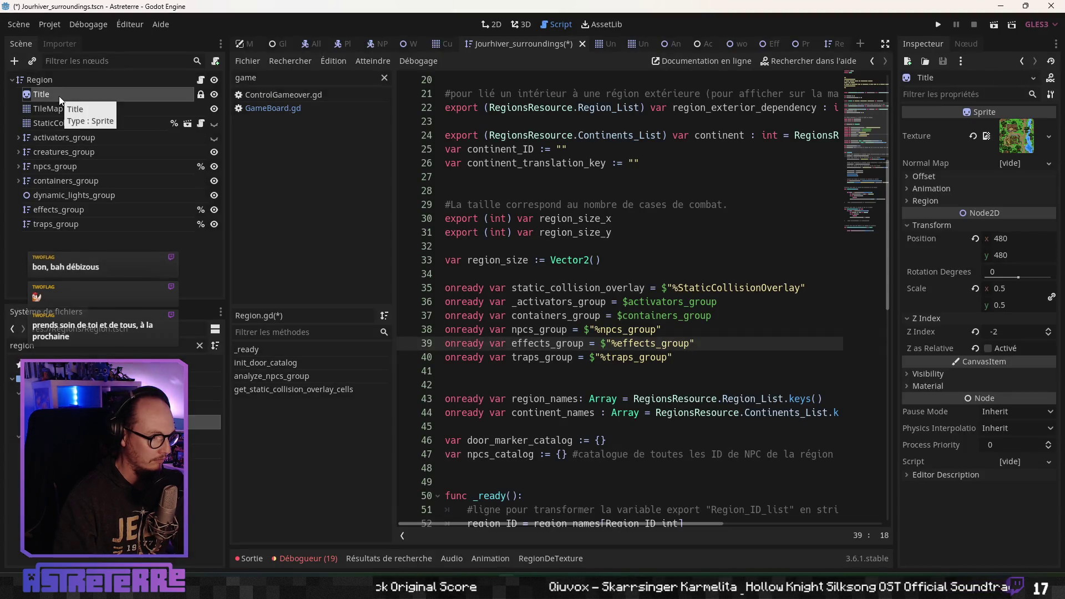
# Review the variable declarations around lines 34-35 of Region.gd
pyautogui.click(201, 80)
pyautogui.click(575, 279)
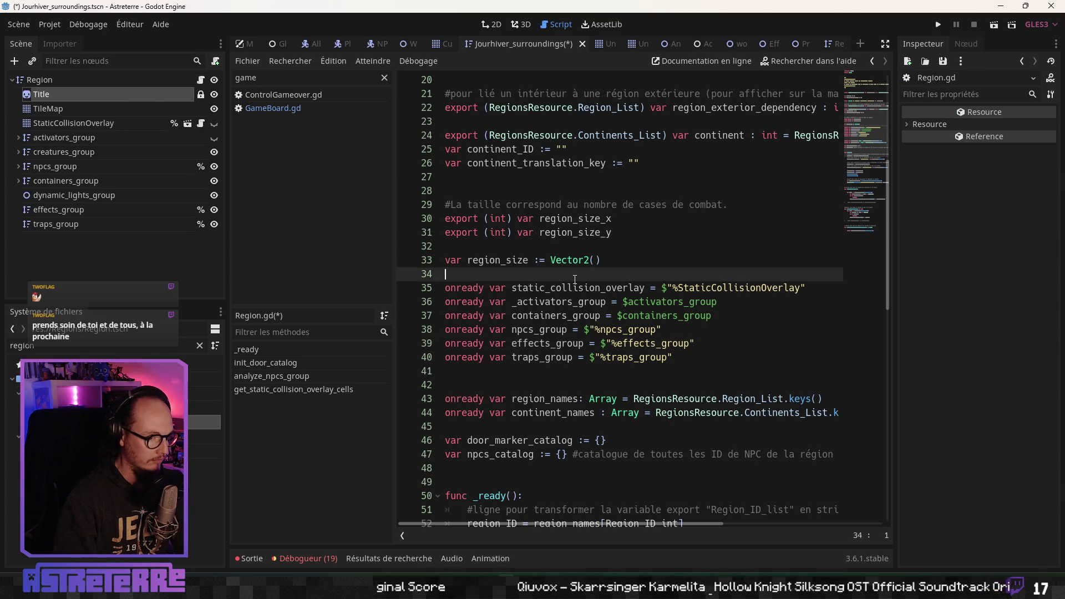
pyautogui.scroll(3, 575, 320)
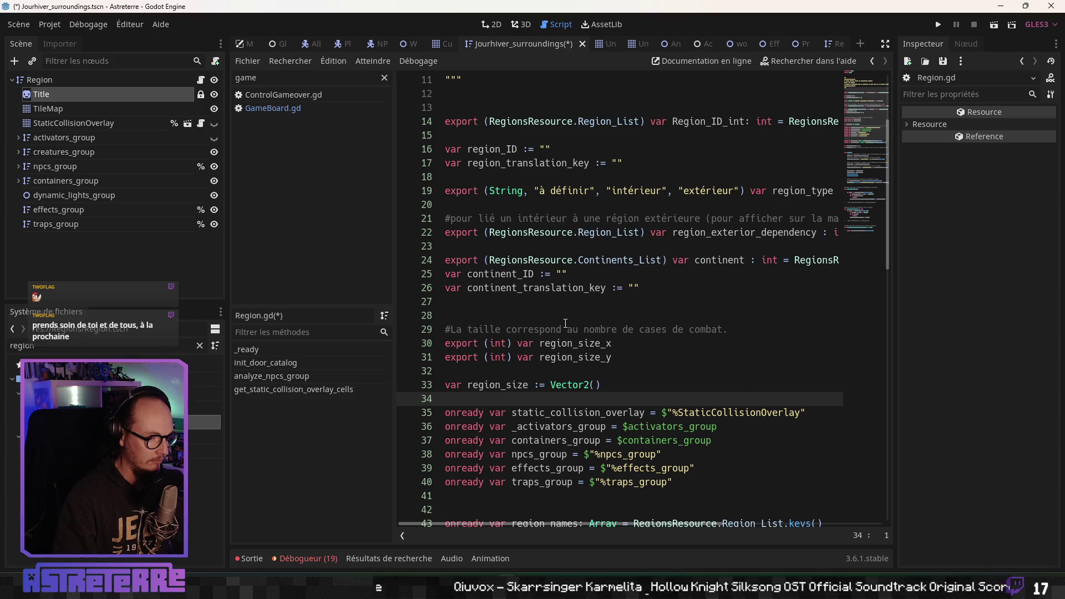
pyautogui.scroll(-2, 565, 323)
pyautogui.click(551, 330)
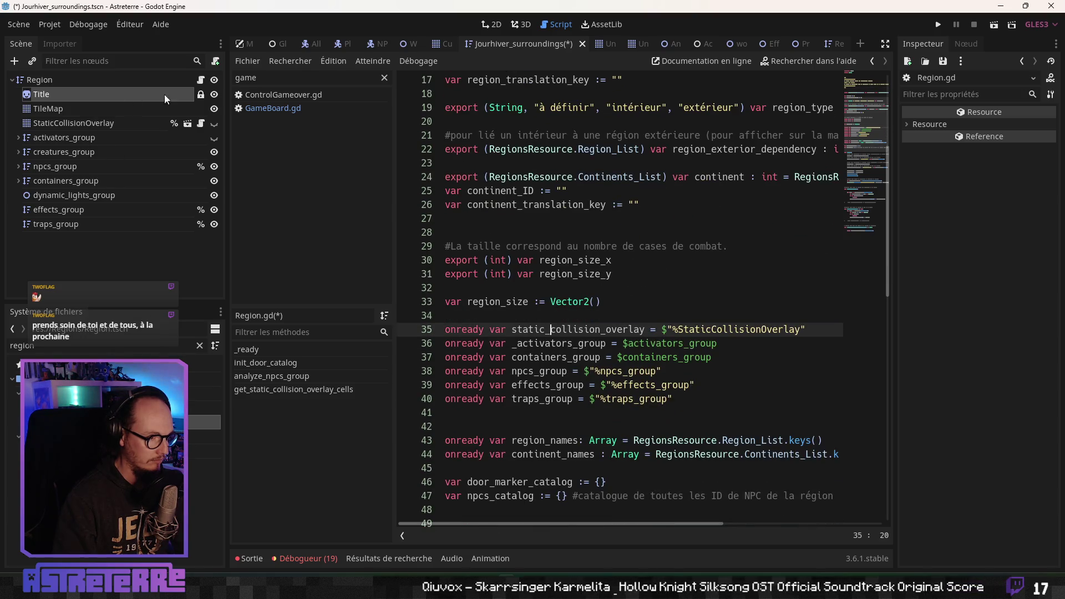
# Show the map in the 2D view, toggle the Title image, and inspect TileMap and StaticCollisionOverlay
pyautogui.click(502, 24)
pyautogui.click(214, 94)
pyautogui.click(215, 94)
pyautogui.click(214, 95)
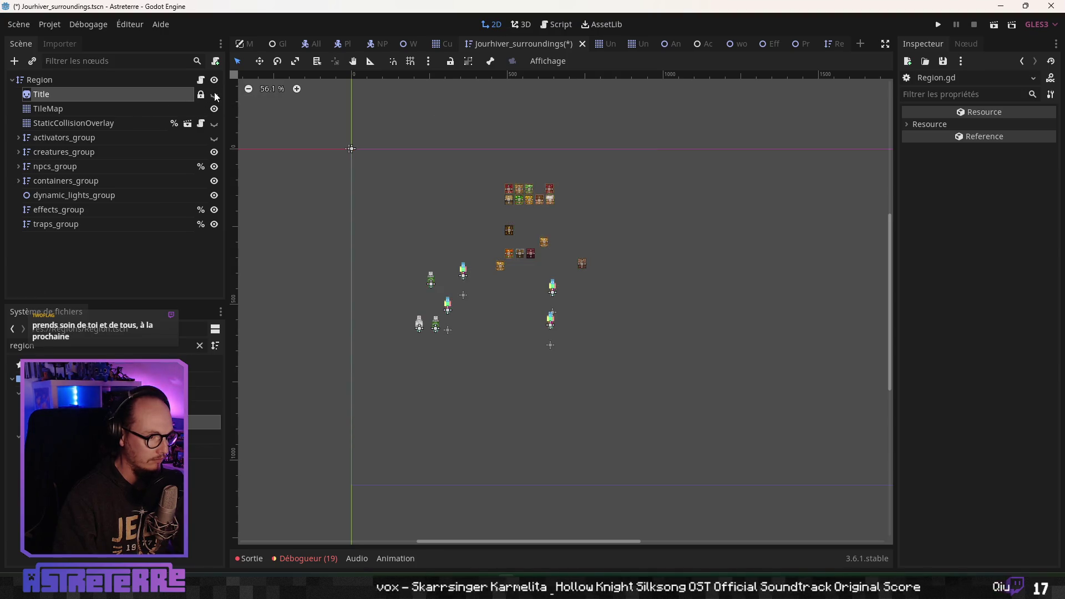
pyautogui.click(215, 95)
pyautogui.click(214, 95)
pyautogui.click(215, 94)
pyautogui.click(214, 95)
pyautogui.click(214, 95)
pyautogui.click(45, 108)
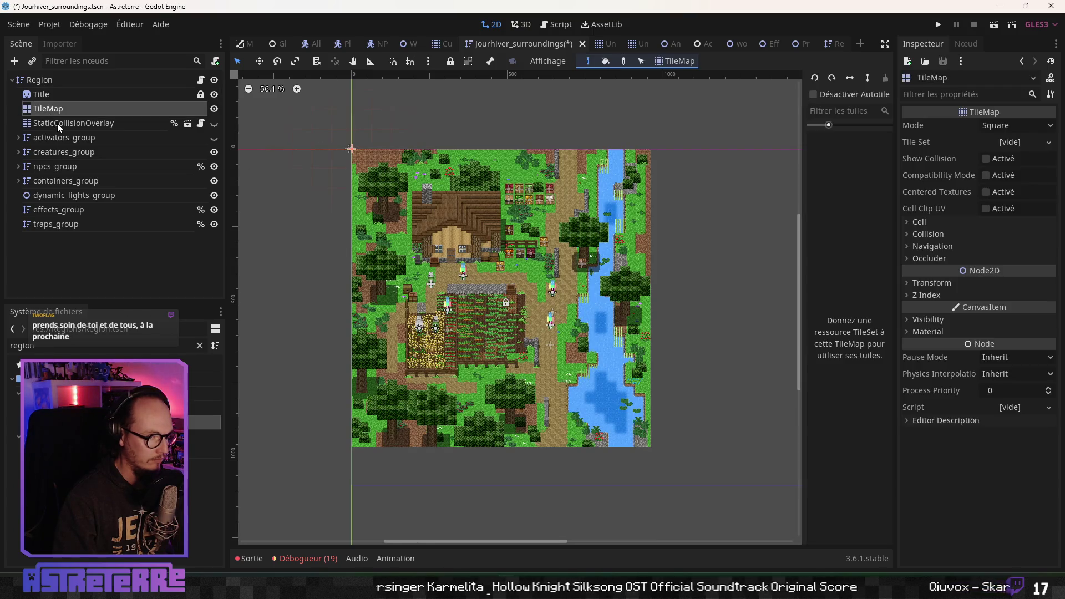
pyautogui.click(58, 123)
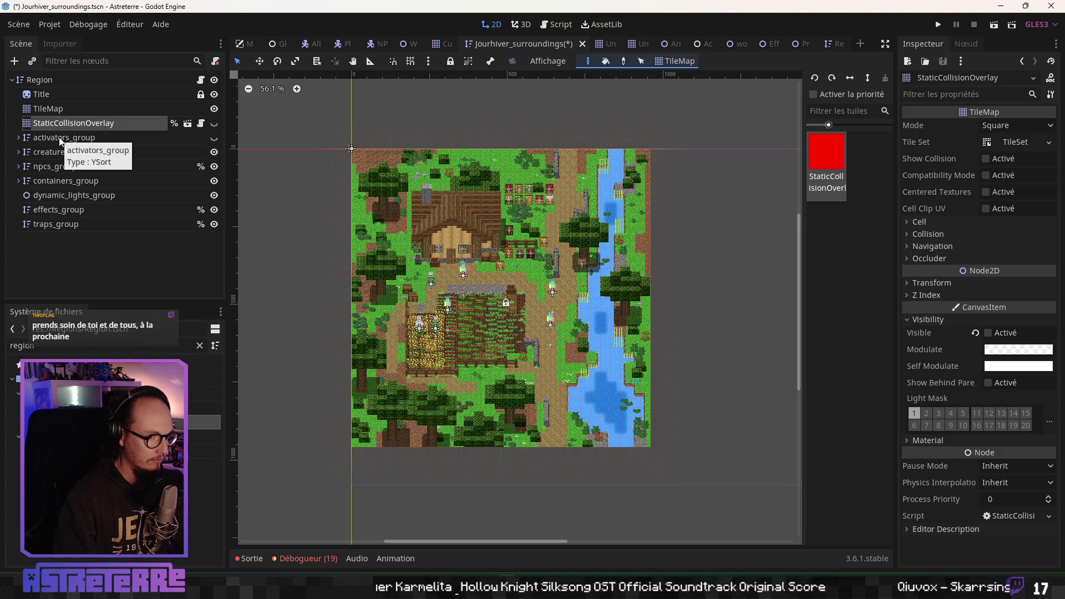
# Compare with the Region scene, then select dynamic_lights_group through traps_group in Jourhiver_surroundings
pyautogui.click(832, 45)
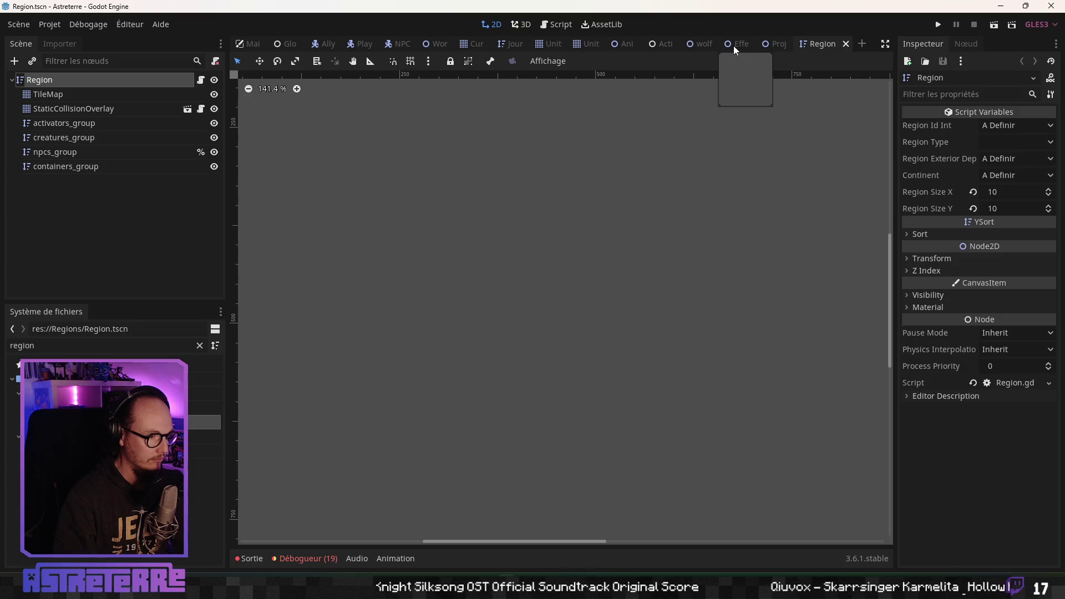
pyautogui.click(504, 43)
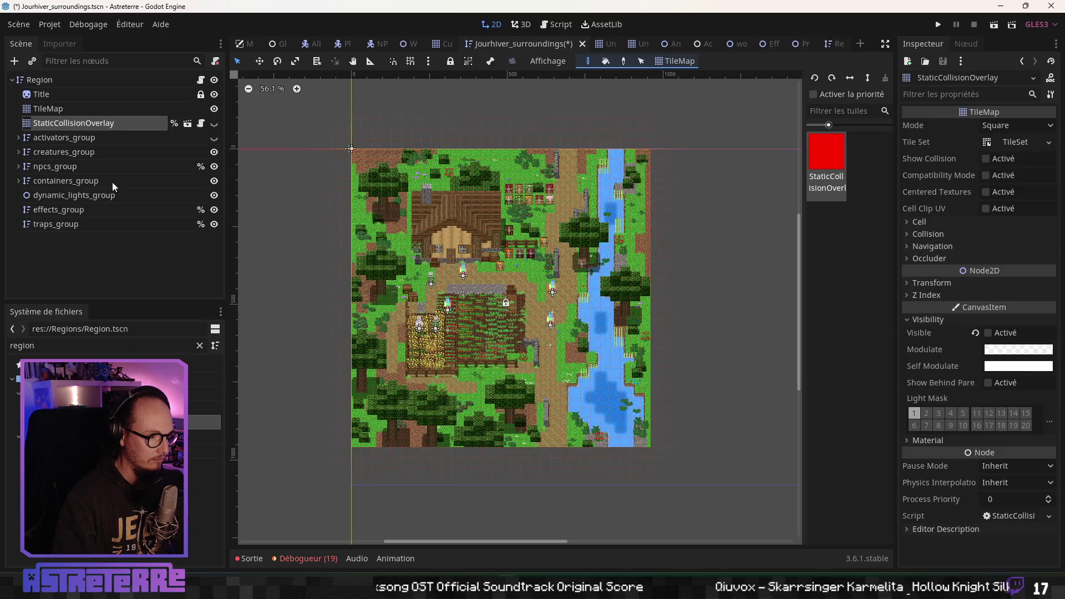
pyautogui.click(65, 181)
pyautogui.click(64, 199)
pyautogui.keyDown('shift'); pyautogui.click(61, 224); pyautogui.keyUp('shift')
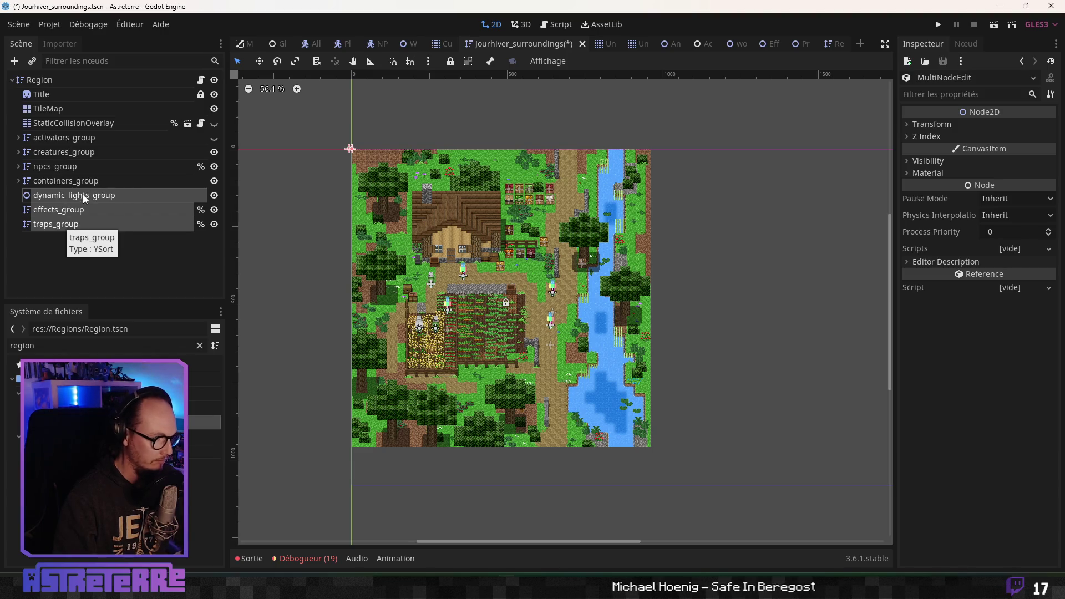
# Copy the three group nodes into the Region scene under Region and save it
pyautogui.rightClick(82, 194)
pyautogui.click(113, 220)
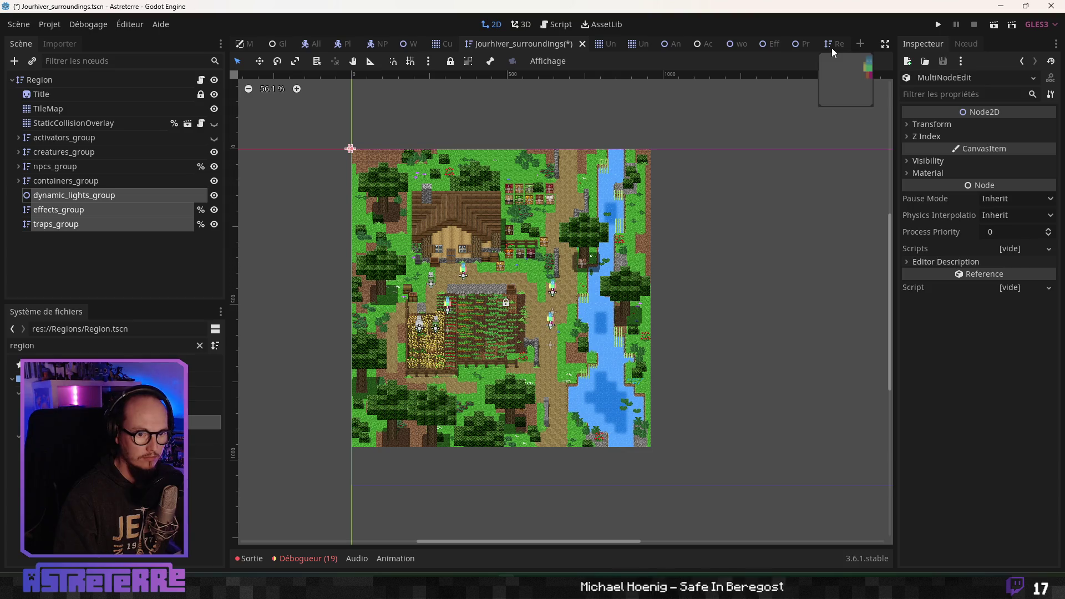
pyautogui.click(831, 48)
pyautogui.rightClick(62, 82)
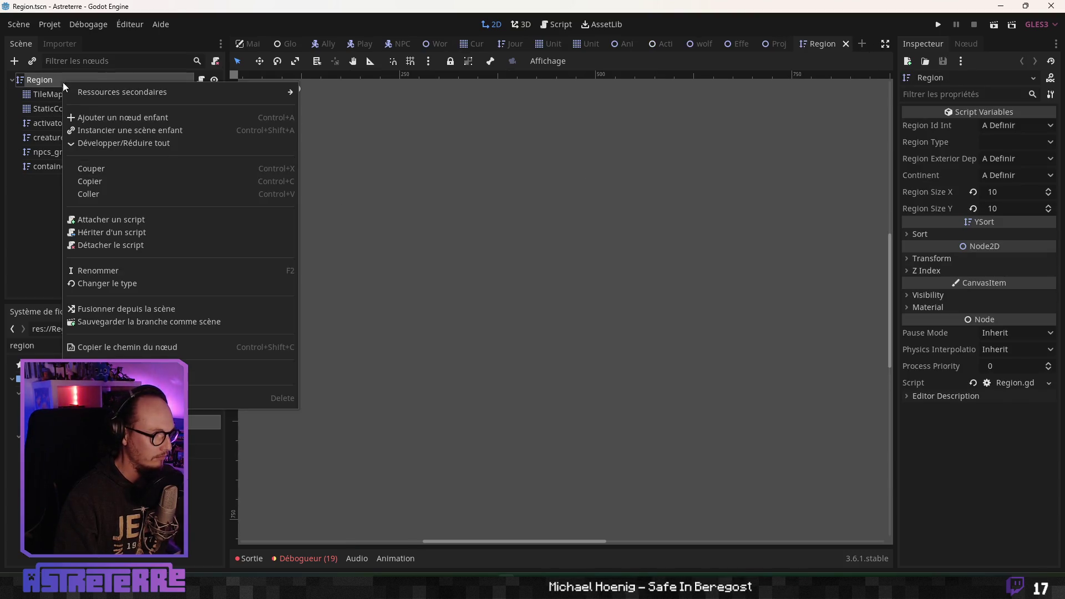
pyautogui.click(99, 196)
pyautogui.click(79, 169)
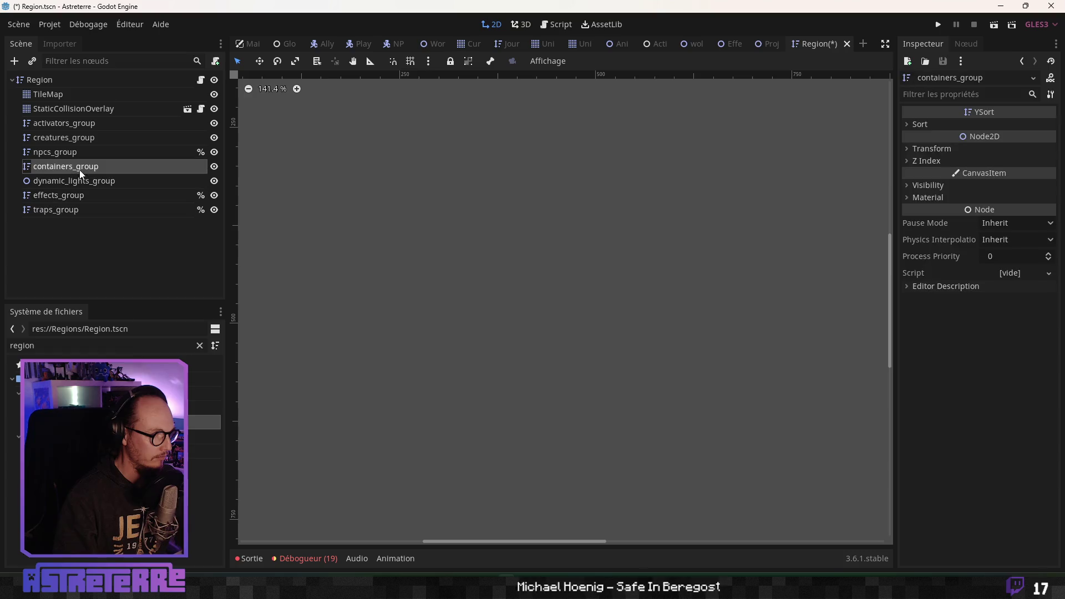
pyautogui.click(80, 96)
pyautogui.click(94, 211)
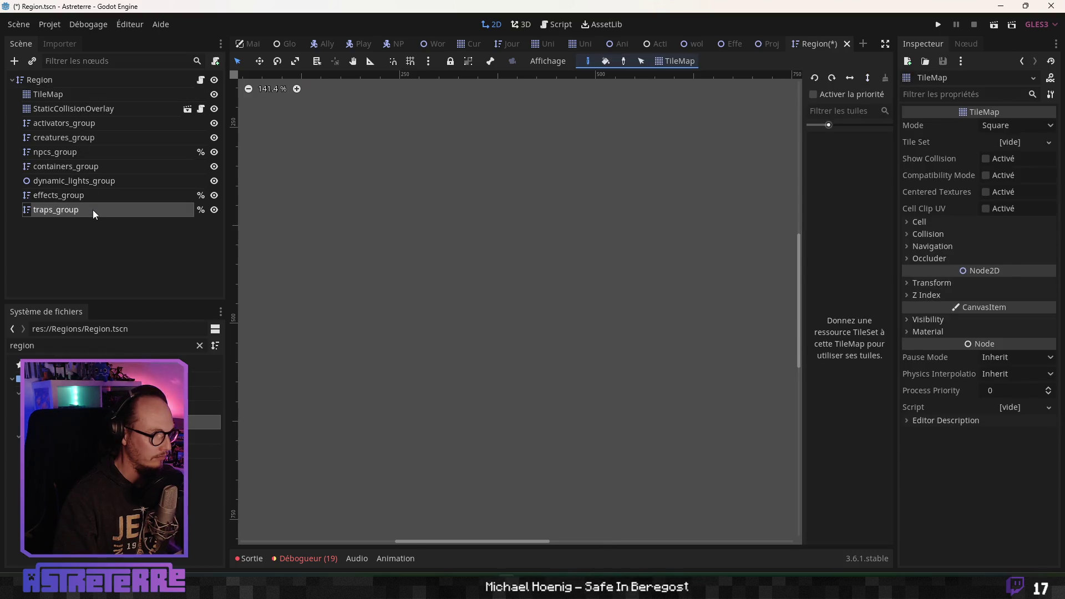
pyautogui.hotkey('ctrl', 's')
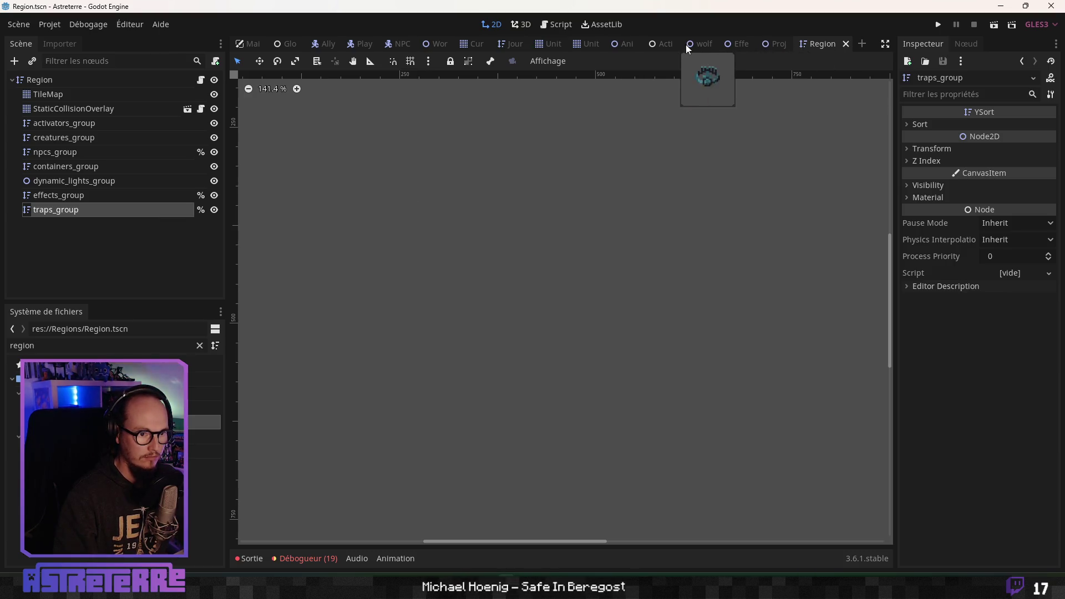
# Select traps_group in Jourhiver_surroundings, save that scene, and move to AnimatedSkin
pyautogui.click(507, 45)
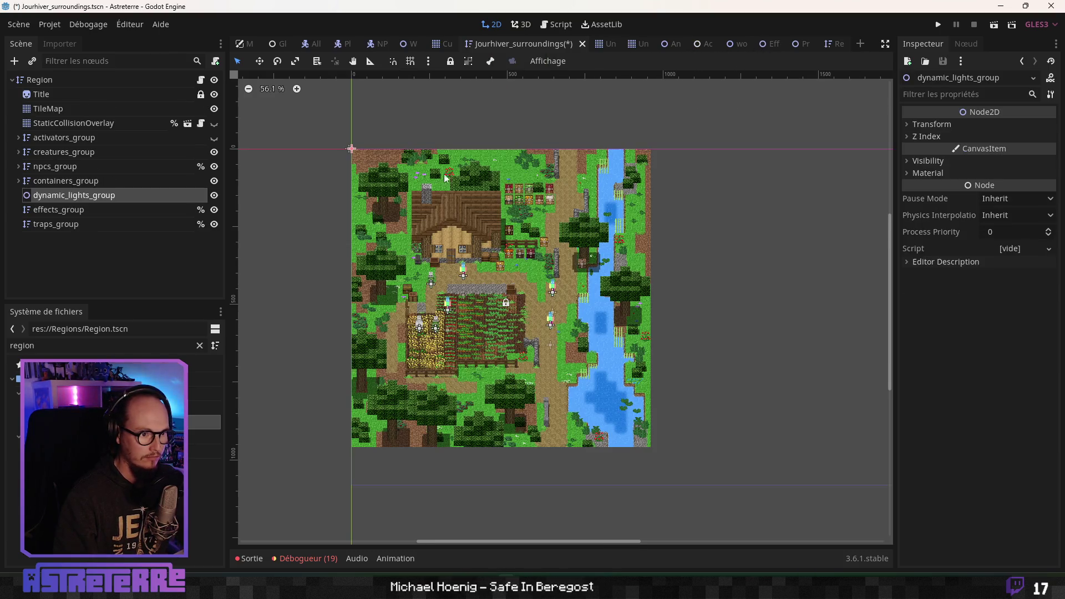
pyautogui.click(98, 224)
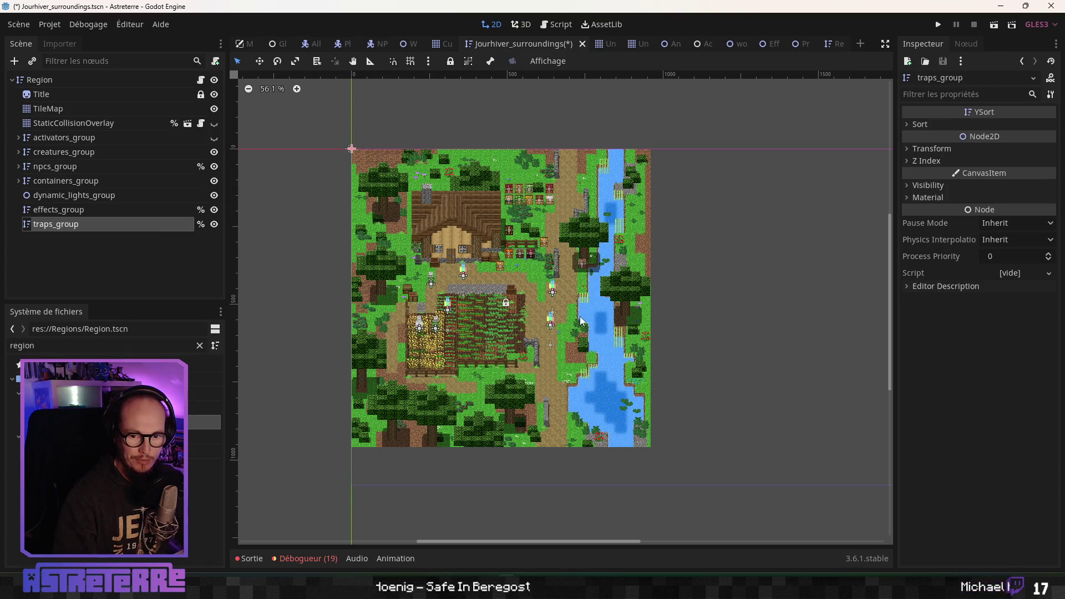
pyautogui.scroll(2, 581, 319)
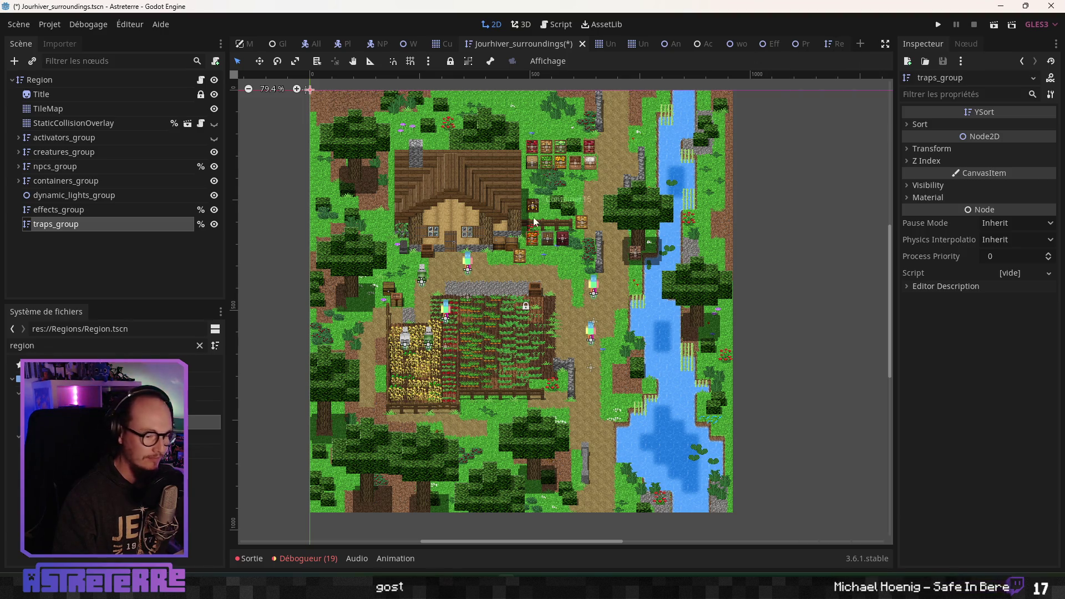
pyautogui.hotkey('ctrl', 's')
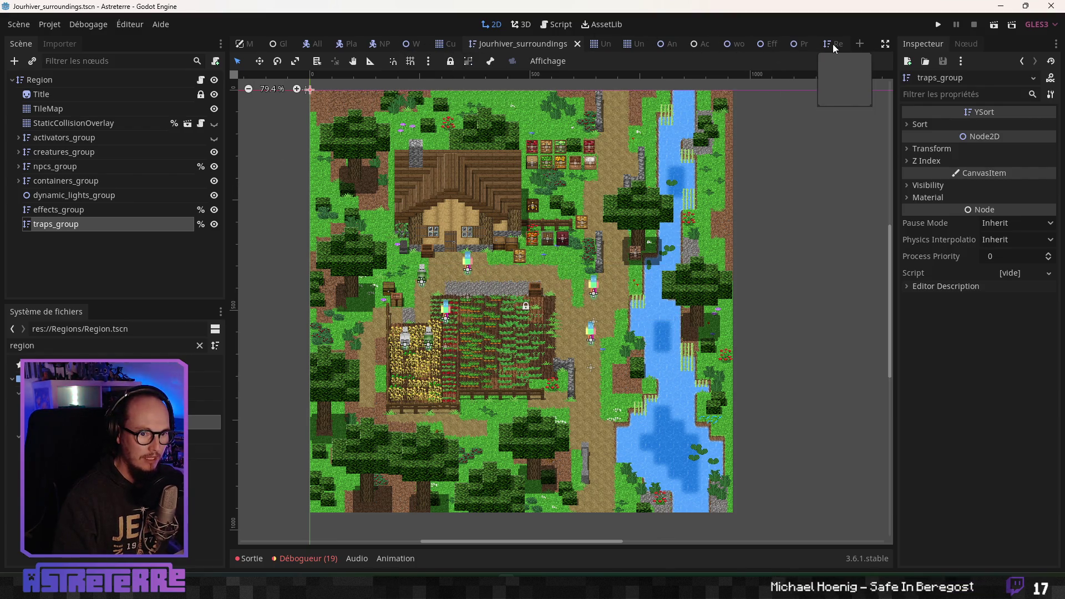
pyautogui.click(667, 46)
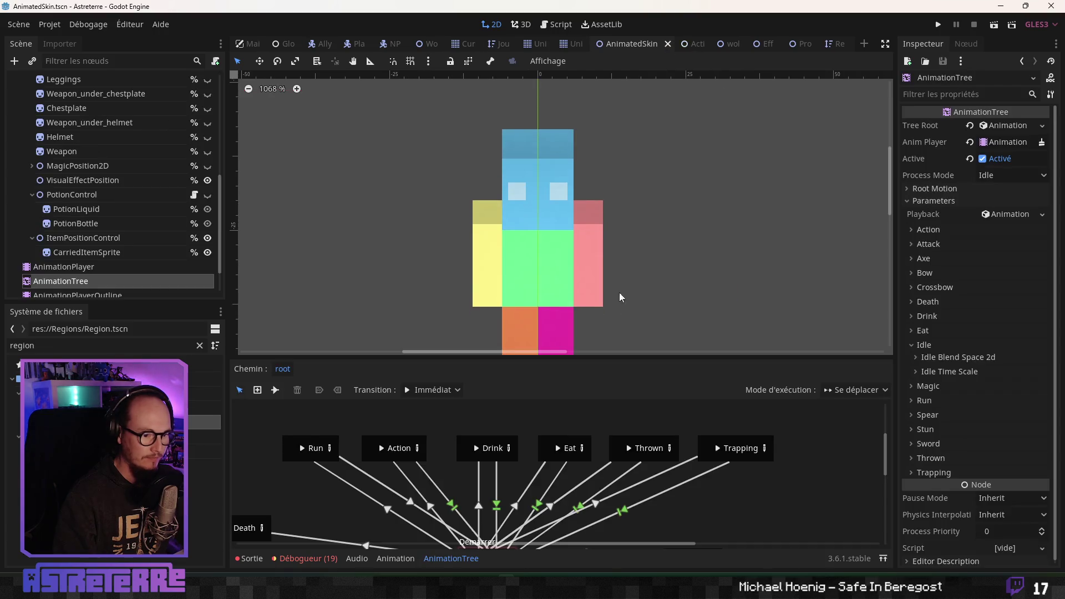
# Write pass as the body of func on_trap() in AnimatedSkin.gd and save the script
pyautogui.scroll(-2, 619, 240)
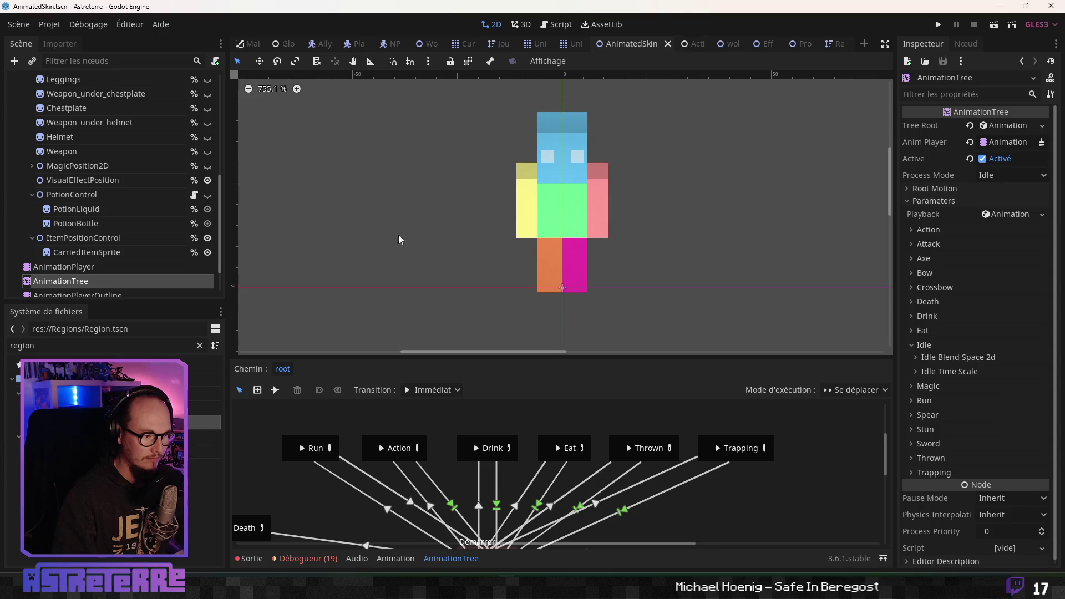
pyautogui.scroll(5, 192, 144)
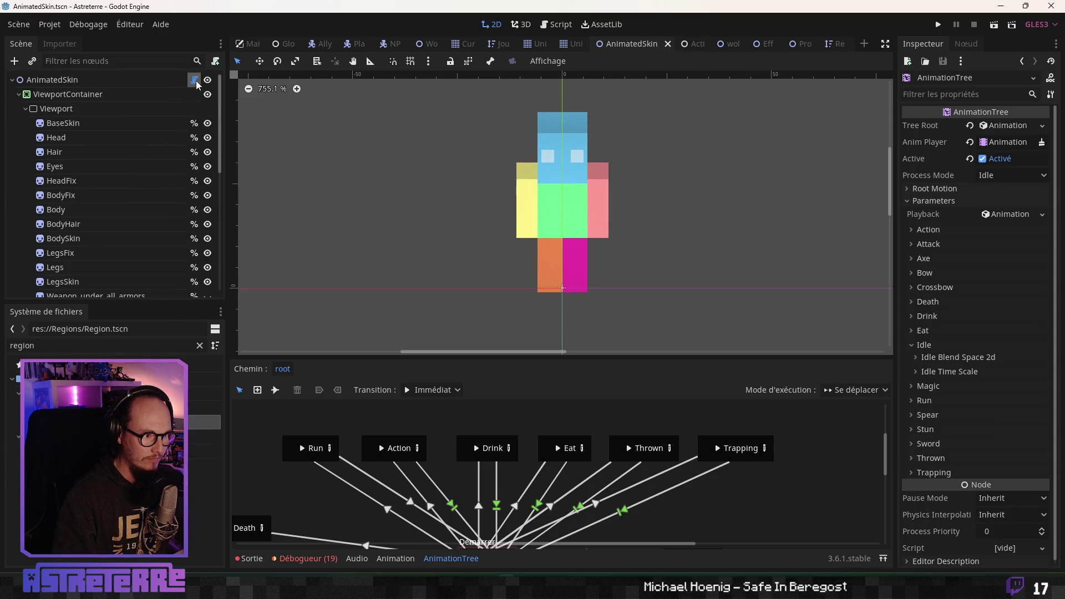
pyautogui.click(194, 80)
pyautogui.click(574, 473)
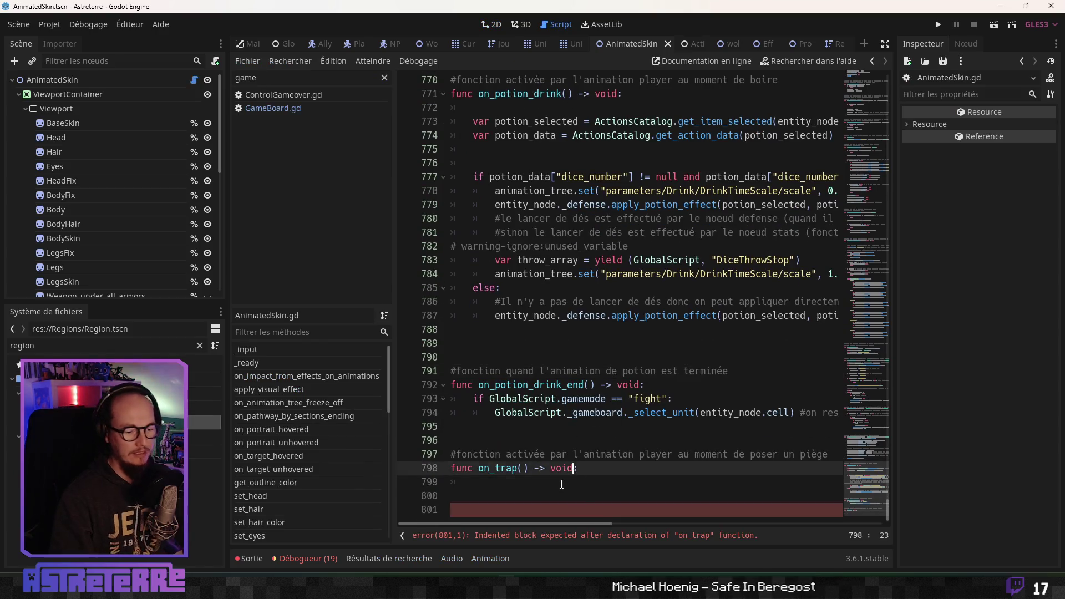
pyautogui.press('Down')
pyautogui.write('o')
pyautogui.press('BackSpace')
pyautogui.write('ss')
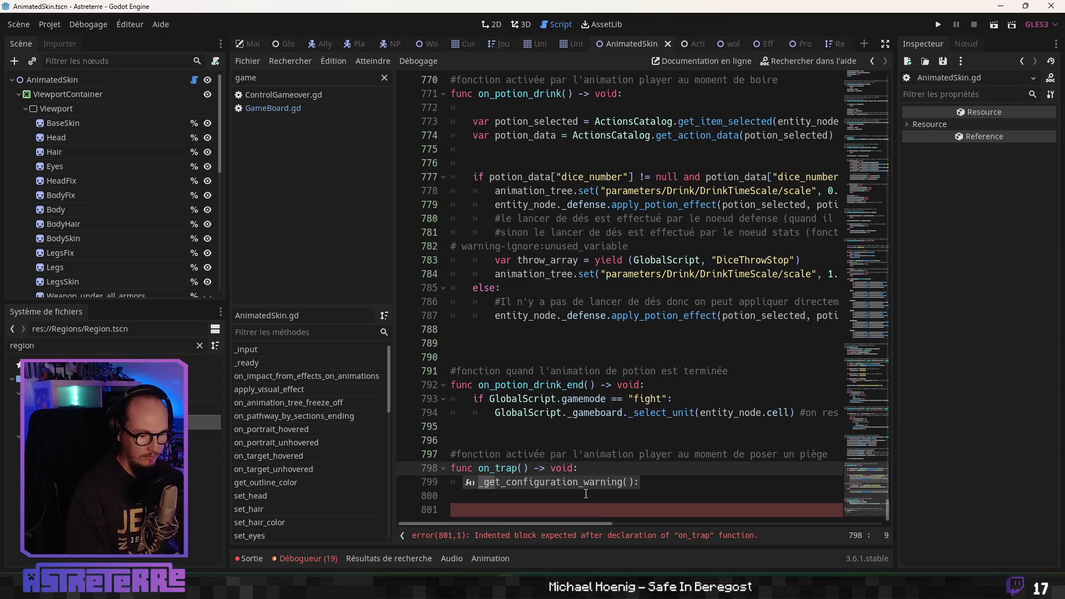
pyautogui.press('Up')
pyautogui.hotkey('ctrl', 's')
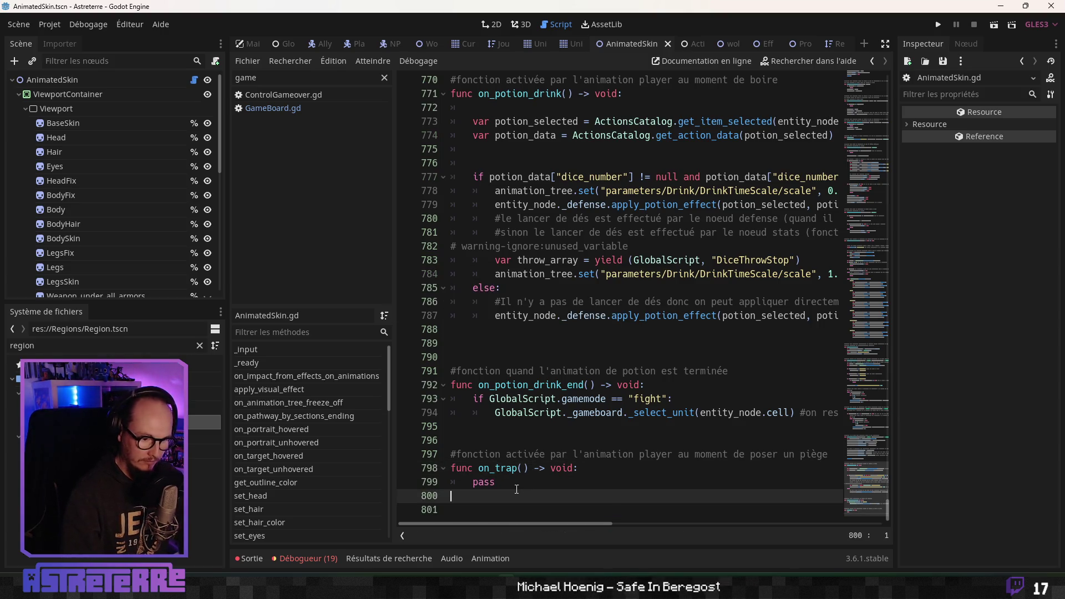
pyautogui.click(542, 470)
pyautogui.click(542, 480)
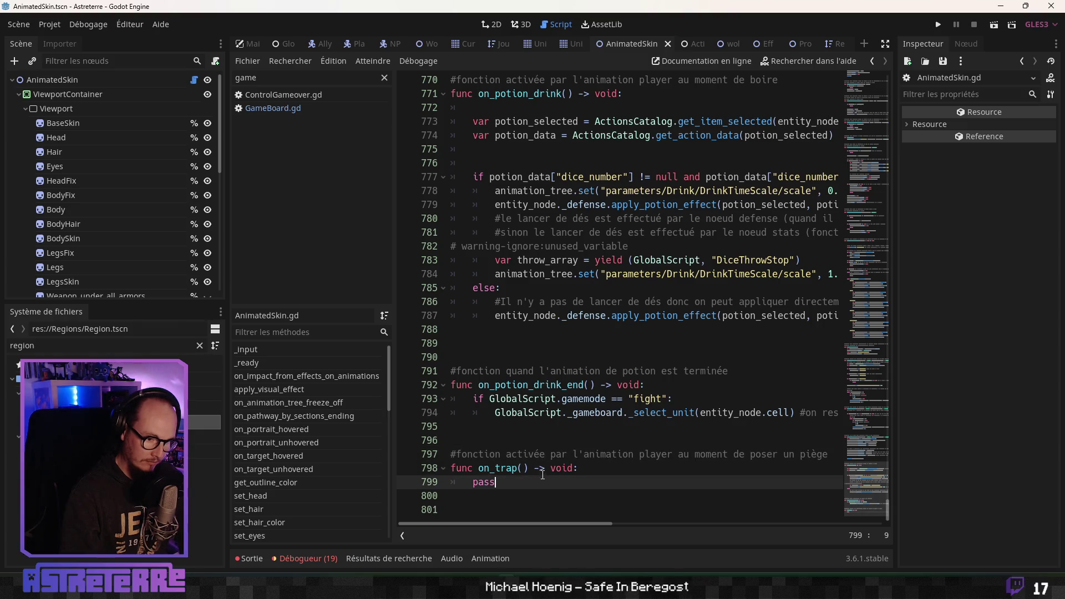
# Read the onready variables at the top of AnimatedSkin.gd, then switch to GameBoard.gd
pyautogui.scroll(10, 528, 462)
pyautogui.moveTo(891, 494)
pyautogui.mouseDown()
pyautogui.moveTo(878, 164)
pyautogui.moveTo(891, 74)
pyautogui.mouseUp()
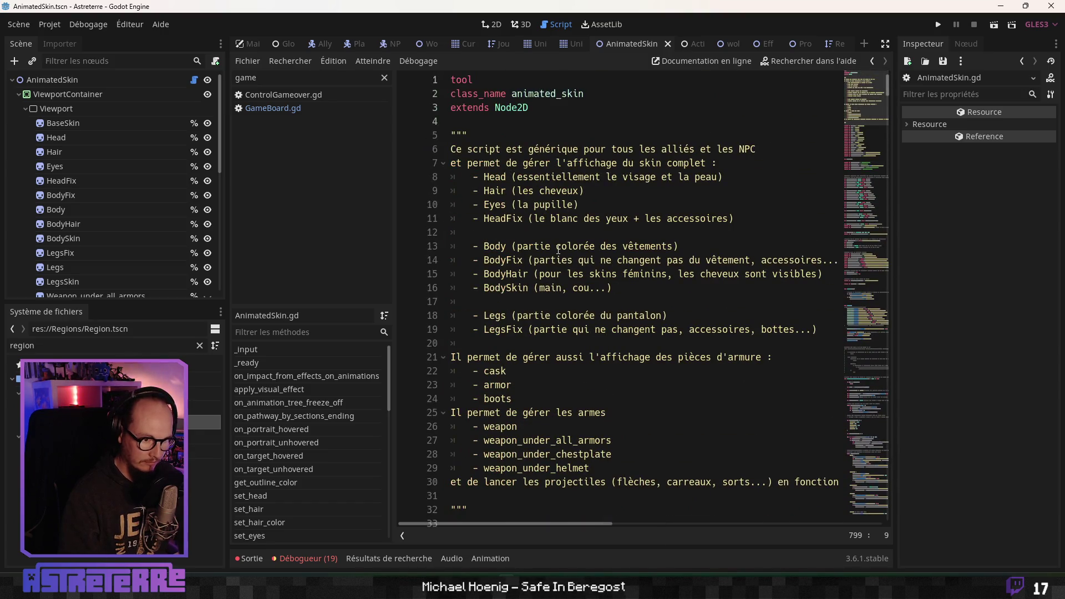
pyautogui.scroll(-2, 558, 249)
pyautogui.scroll(-4, 558, 249)
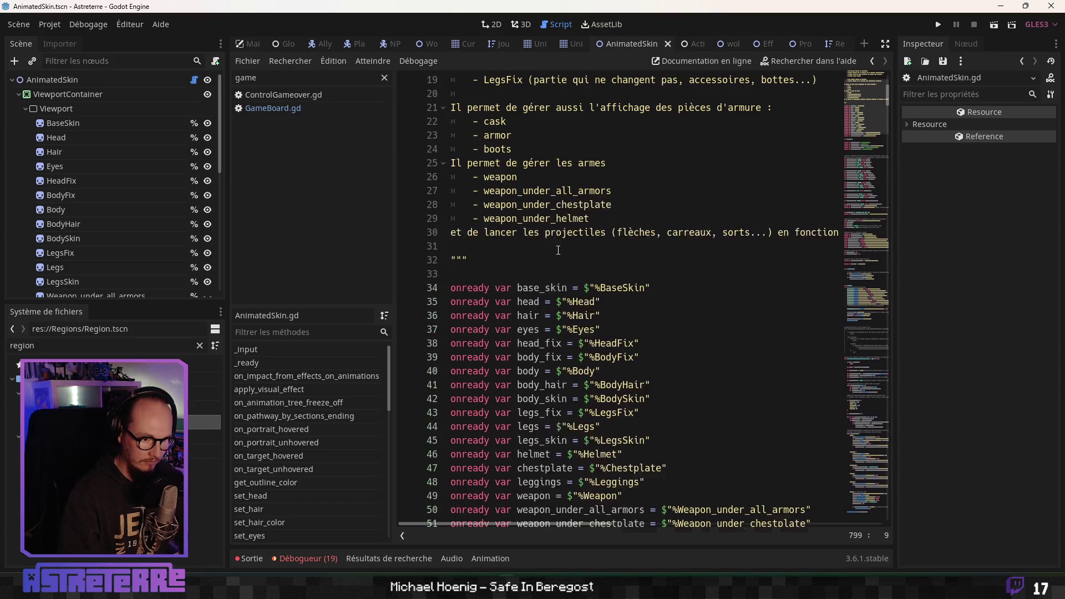
pyautogui.scroll(-3, 559, 250)
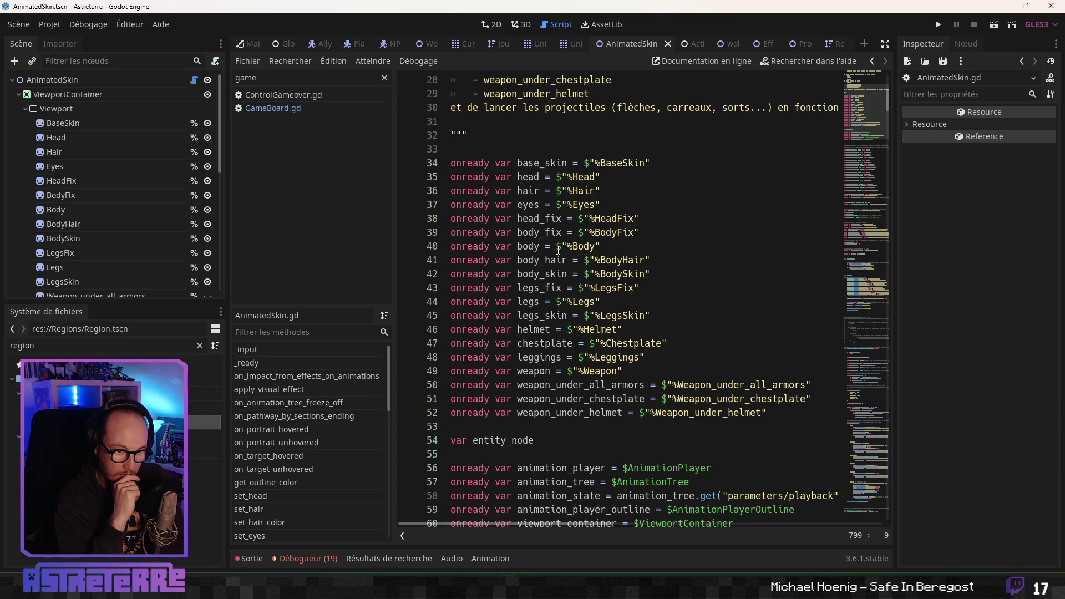
pyautogui.click(294, 109)
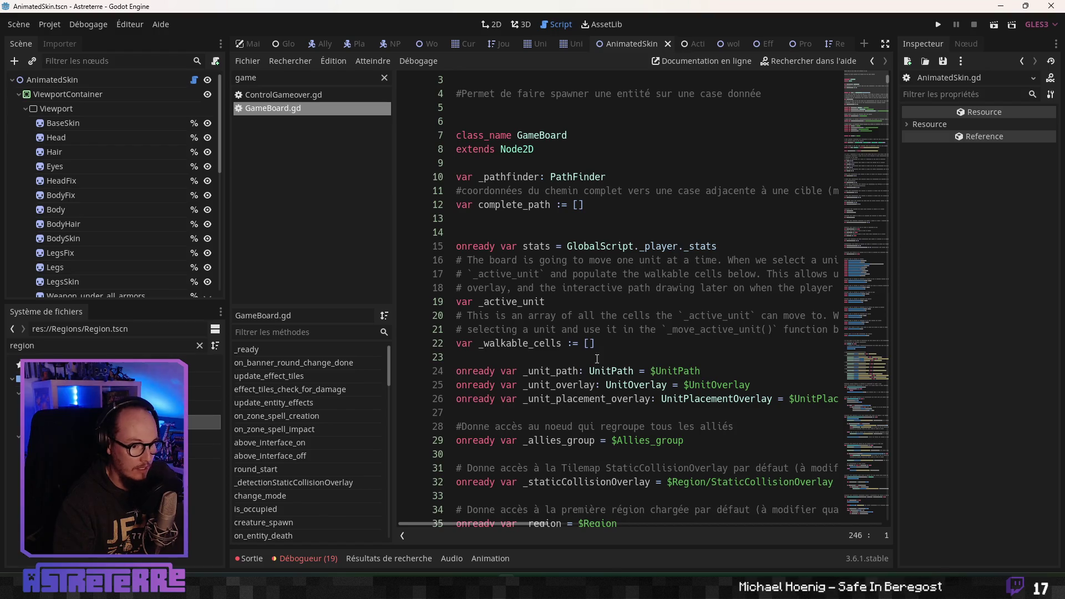
# Scroll GameBoard.gd's _ready signal connections down to the ZoneSpellCellCreation line
pyautogui.scroll(-10, 541, 475)
pyautogui.scroll(-20, 540, 474)
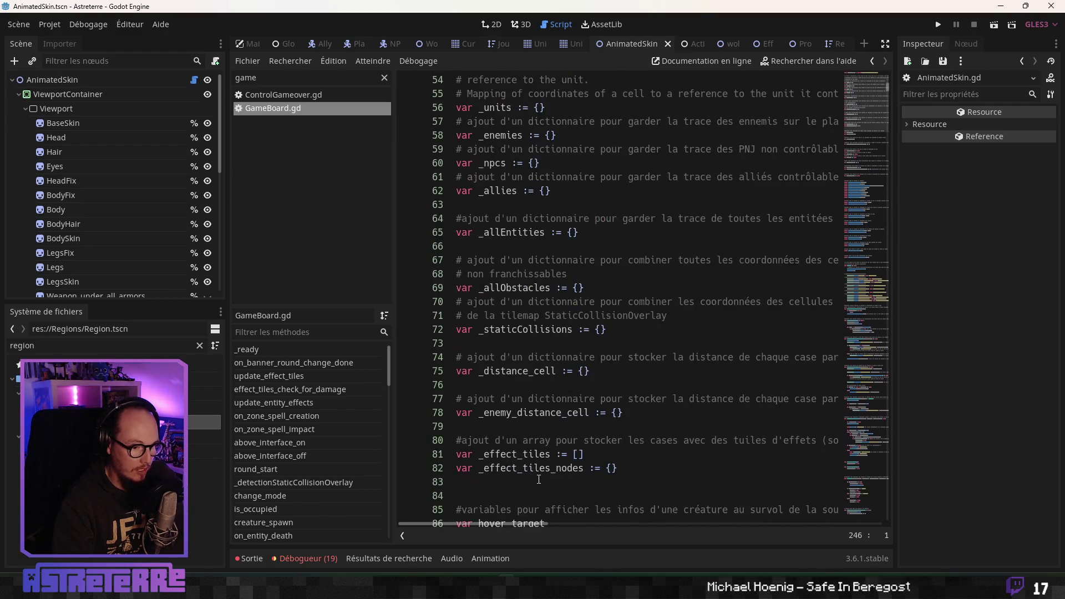
pyautogui.scroll(-9, 537, 480)
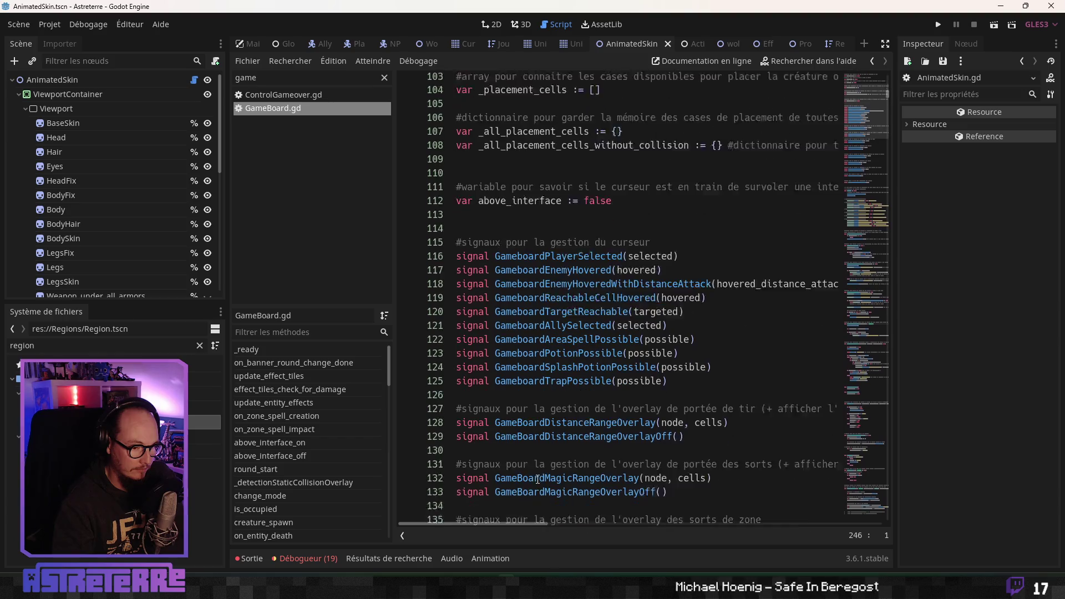
pyautogui.scroll(-12, 537, 479)
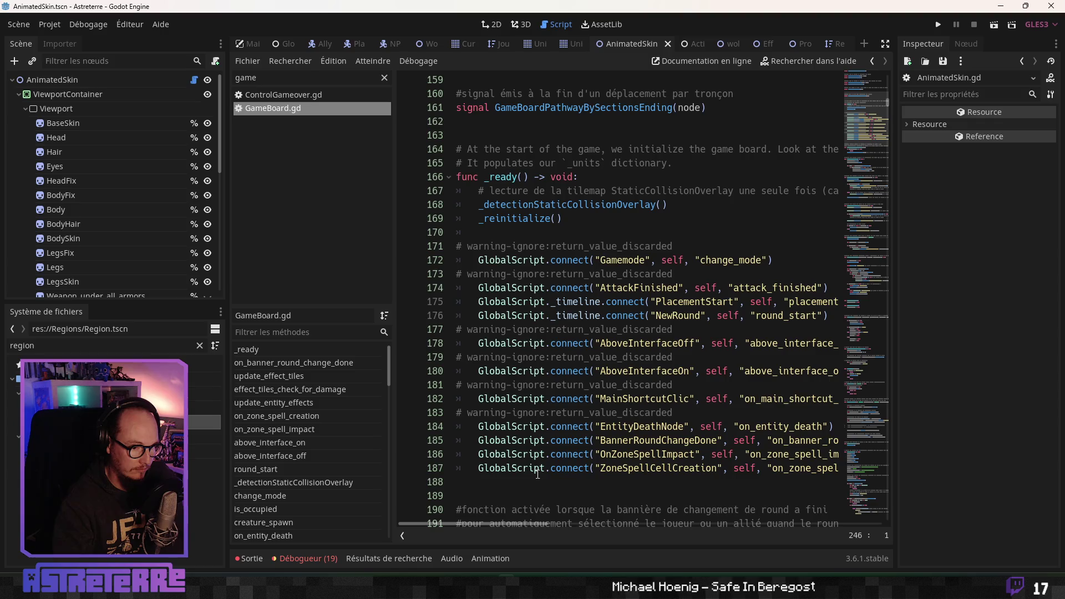
pyautogui.scroll(-1, 538, 474)
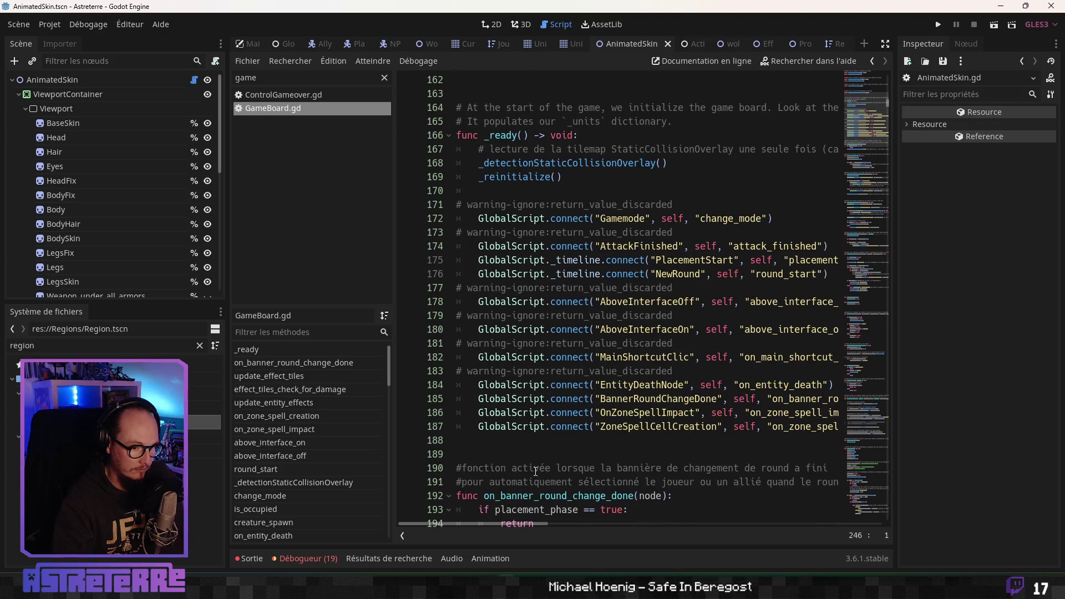
pyautogui.scroll(-3, 536, 472)
pyautogui.click(701, 301)
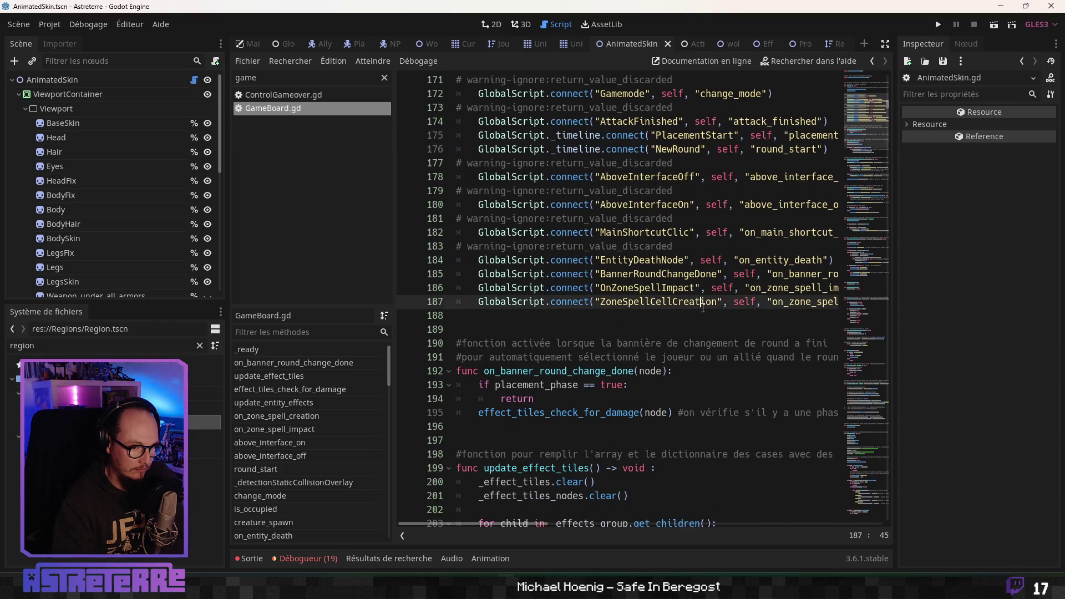
pyautogui.moveTo(536, 523)
pyautogui.mouseDown()
pyautogui.moveTo(561, 524)
pyautogui.moveTo(536, 525)
pyautogui.mouseUp()
pyautogui.click(498, 322)
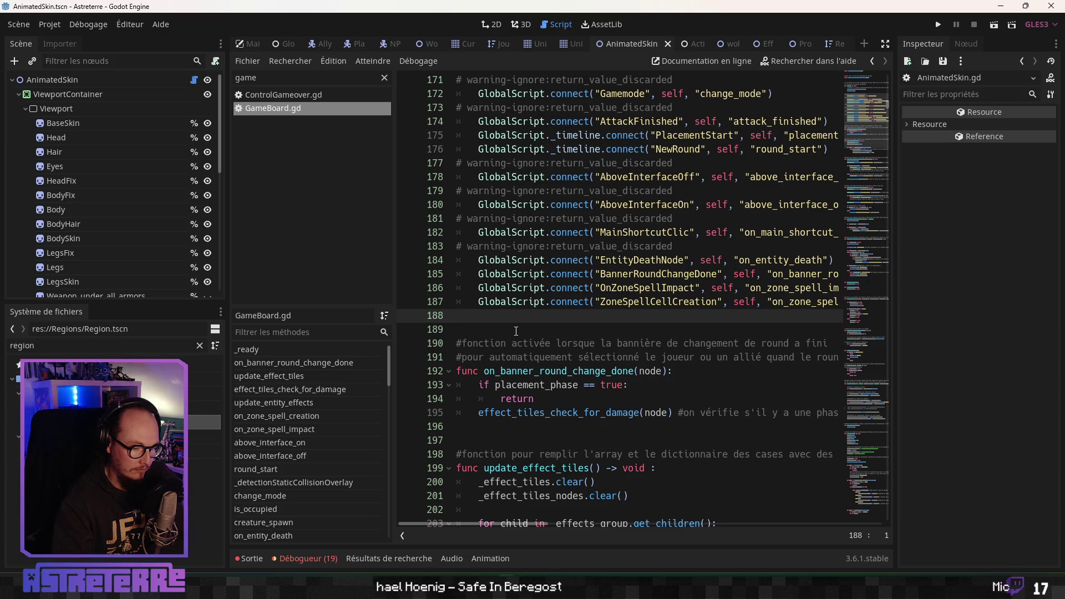
# Check lines 188-198 of GameBoard.gd, then switch to the Global_Script scene
pyautogui.scroll(-5, 516, 331)
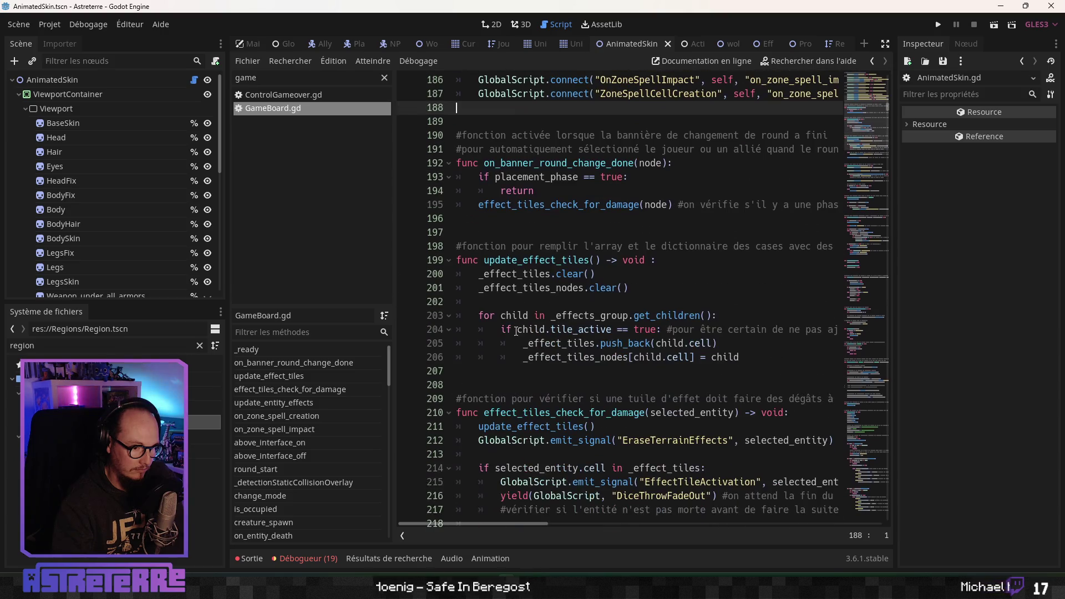
pyautogui.scroll(2, 516, 331)
pyautogui.click(516, 331)
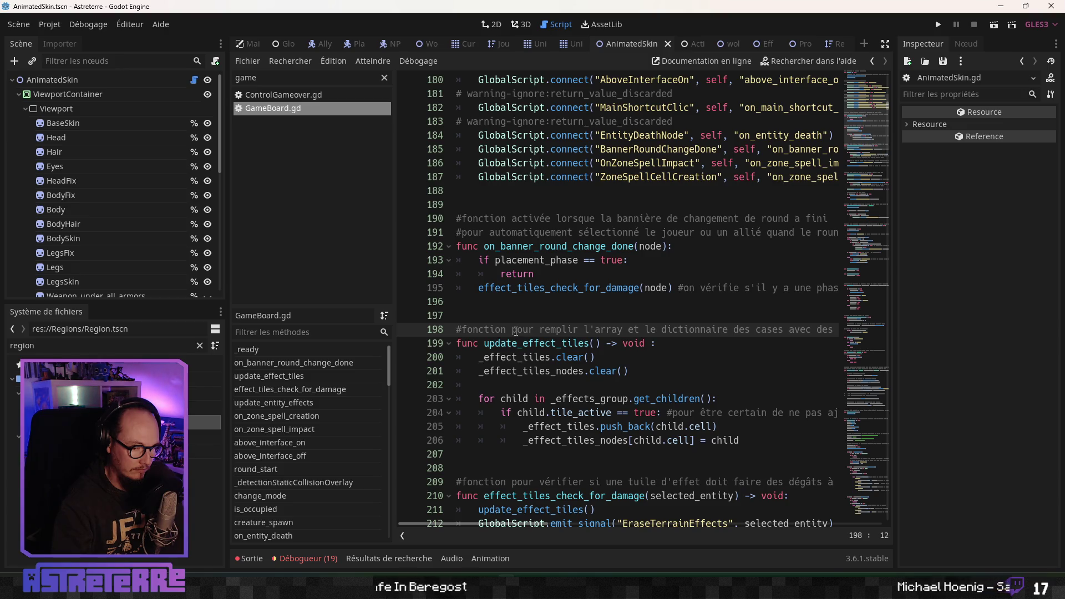
pyautogui.scroll(2, 519, 329)
pyautogui.click(535, 293)
pyautogui.press('Up')
pyautogui.press('Up')
pyautogui.press('Down')
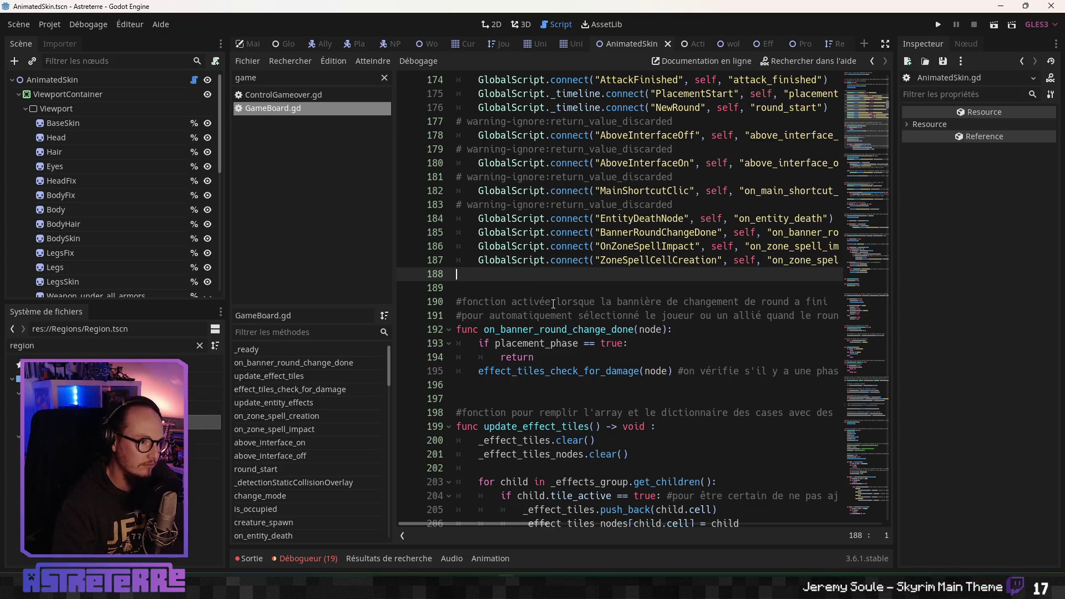
pyautogui.click(288, 44)
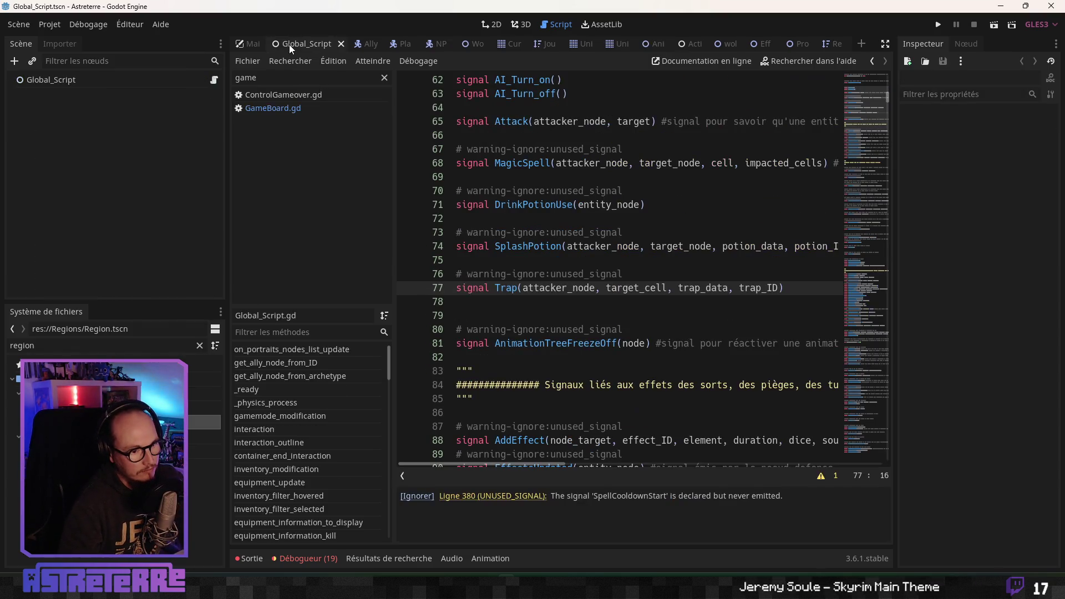
# Declare signal TrapCreation below Trap, pasting in Trap's parameter list
pyautogui.click(516, 302)
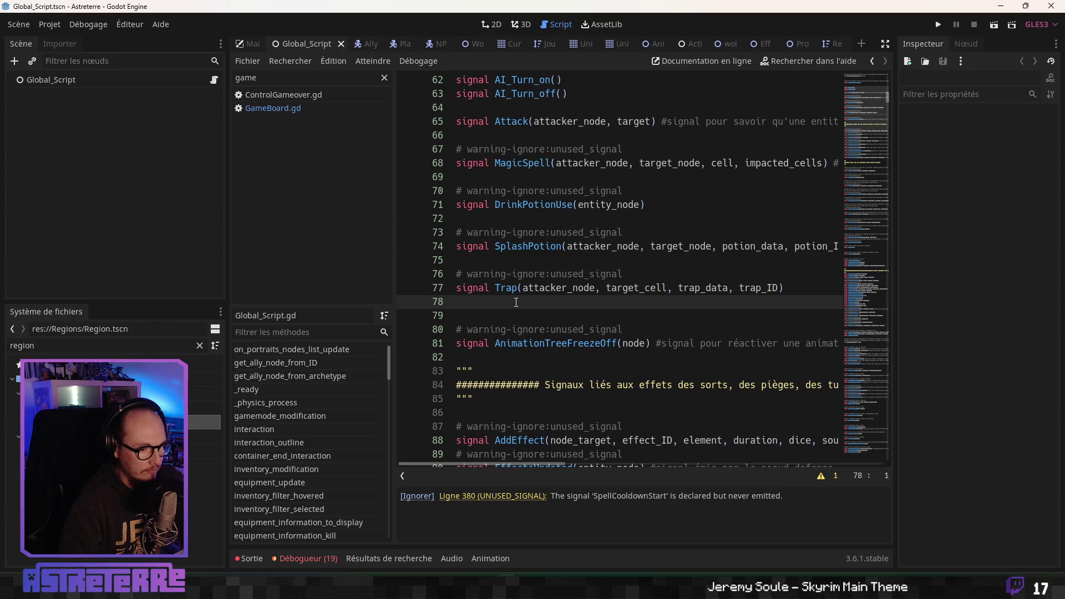
pyautogui.press('Return')
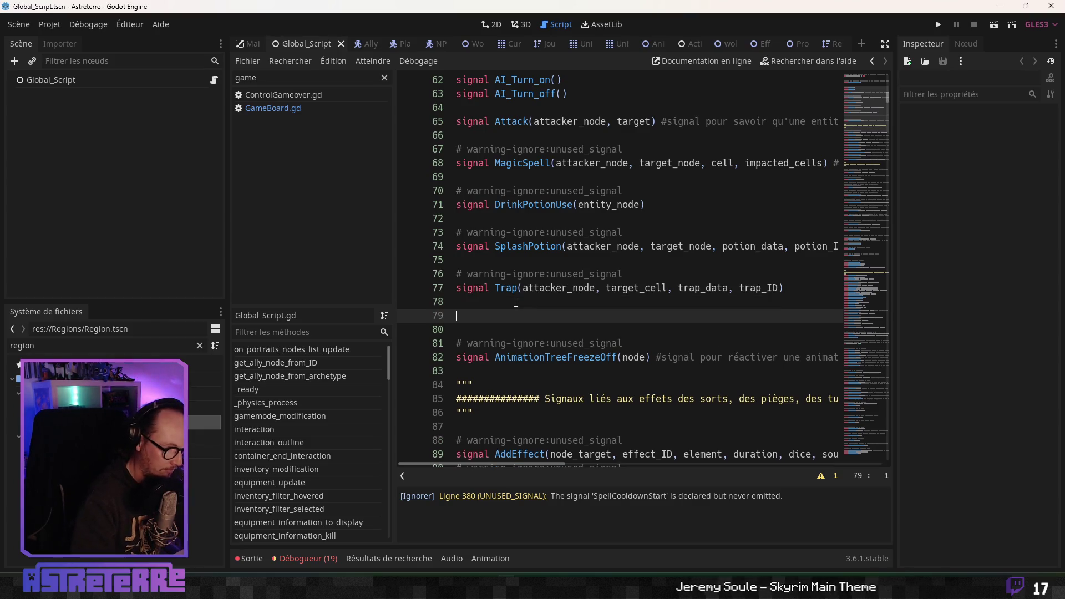
pyautogui.press('Return')
pyautogui.press('Up')
pyautogui.write('signal ')
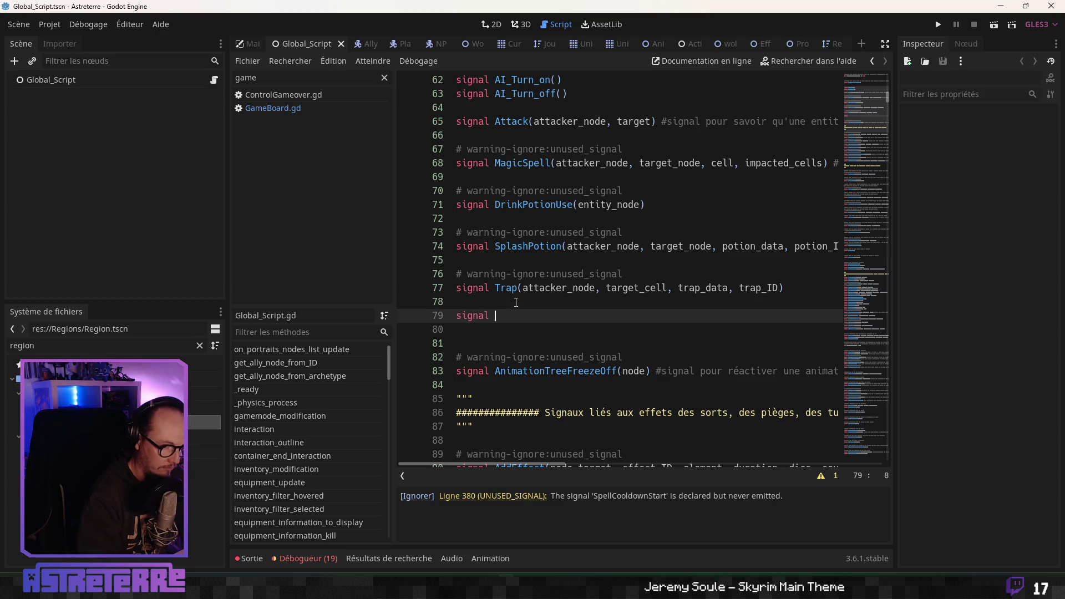
pyautogui.write('TrapCreation()')
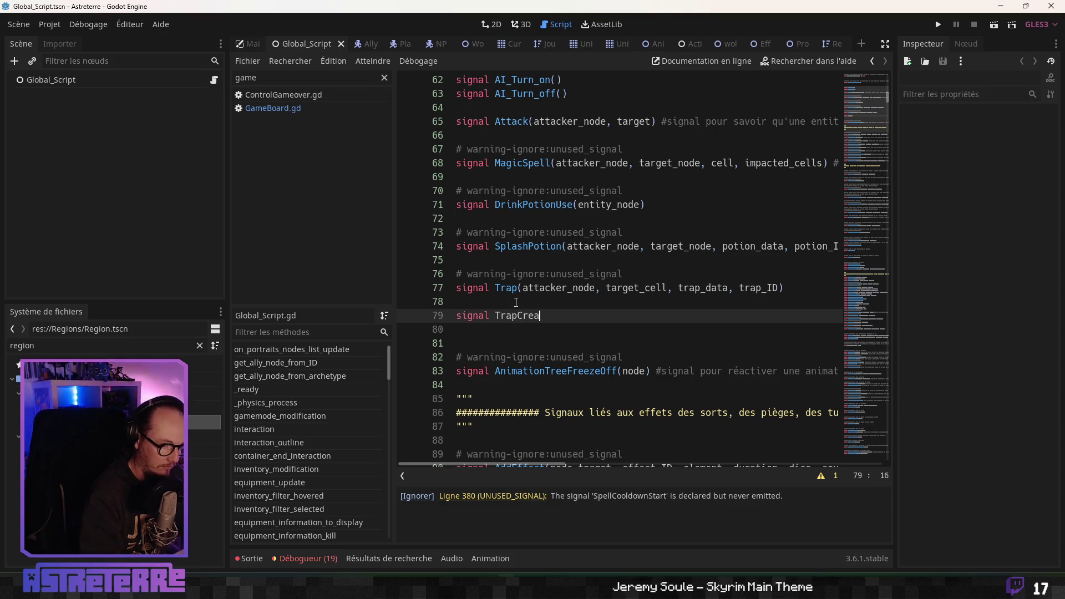
pyautogui.click(567, 289)
pyautogui.moveTo(523, 288); pyautogui.dragTo(779, 288)
pyautogui.hotkey('ctrl', 'c')
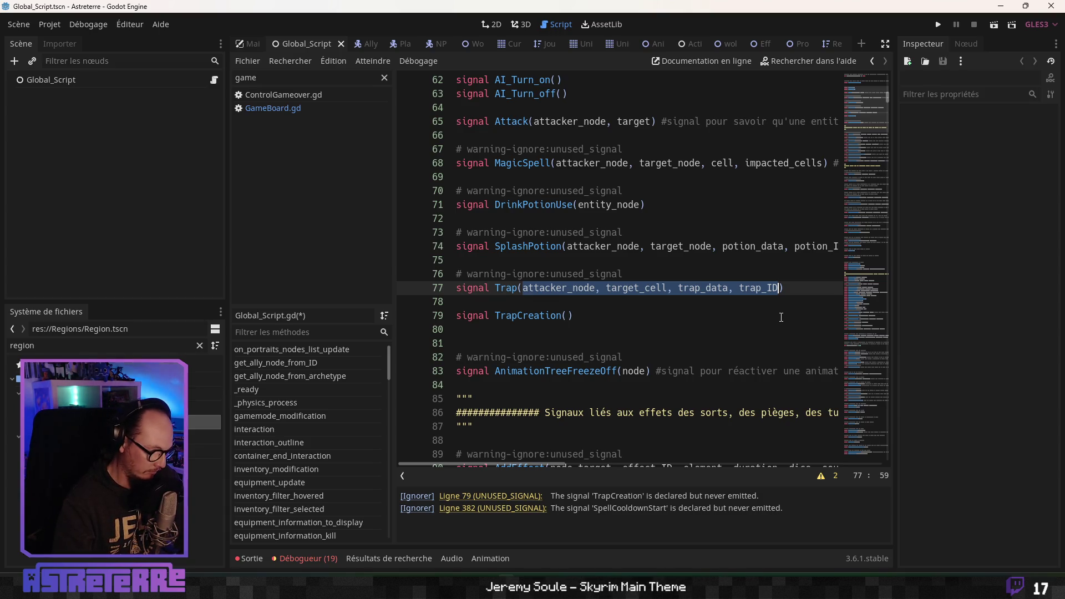
pyautogui.click(567, 316)
pyautogui.hotkey('ctrl', 'v')
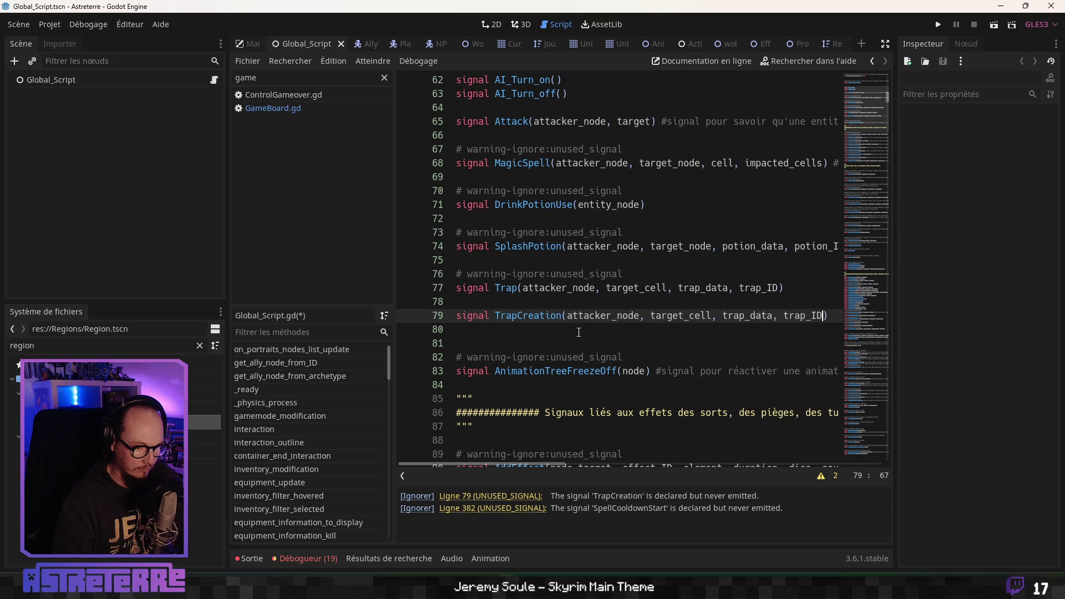
# Check TrapCreation's (attacker_node, target_cell, trap_data, trap_ID) parameters and save Global_Script.gd
pyautogui.click(694, 297)
pyautogui.click(613, 316)
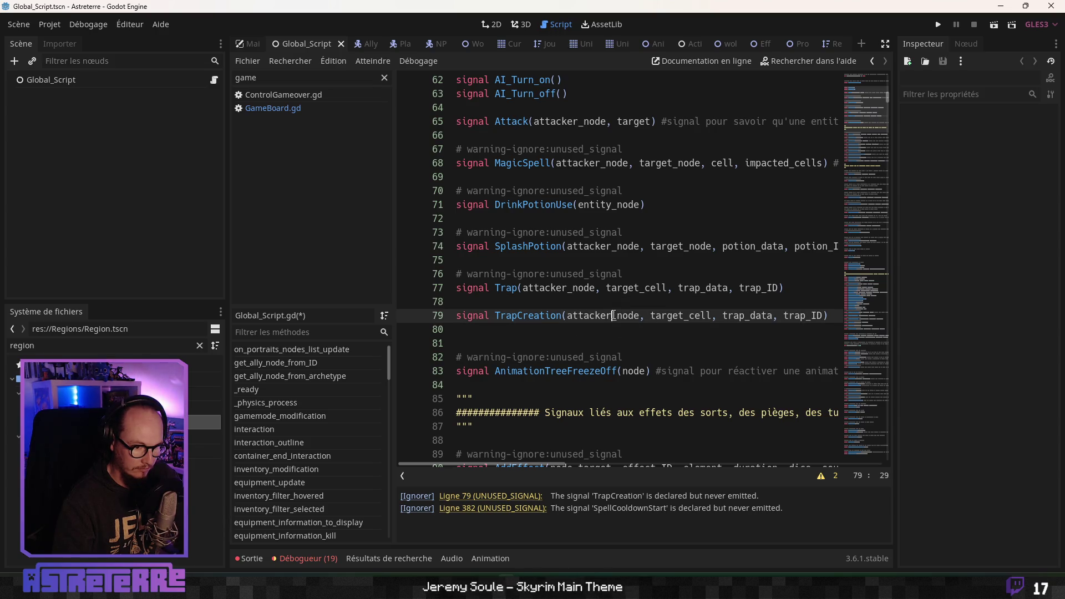
pyautogui.click(593, 344)
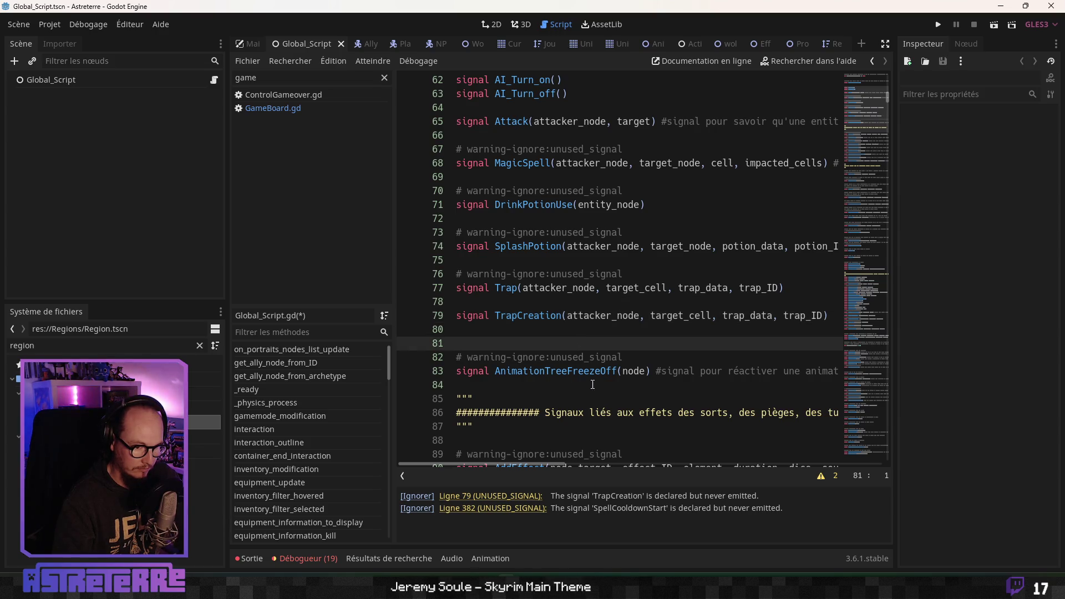
pyautogui.click(687, 315)
pyautogui.click(809, 315)
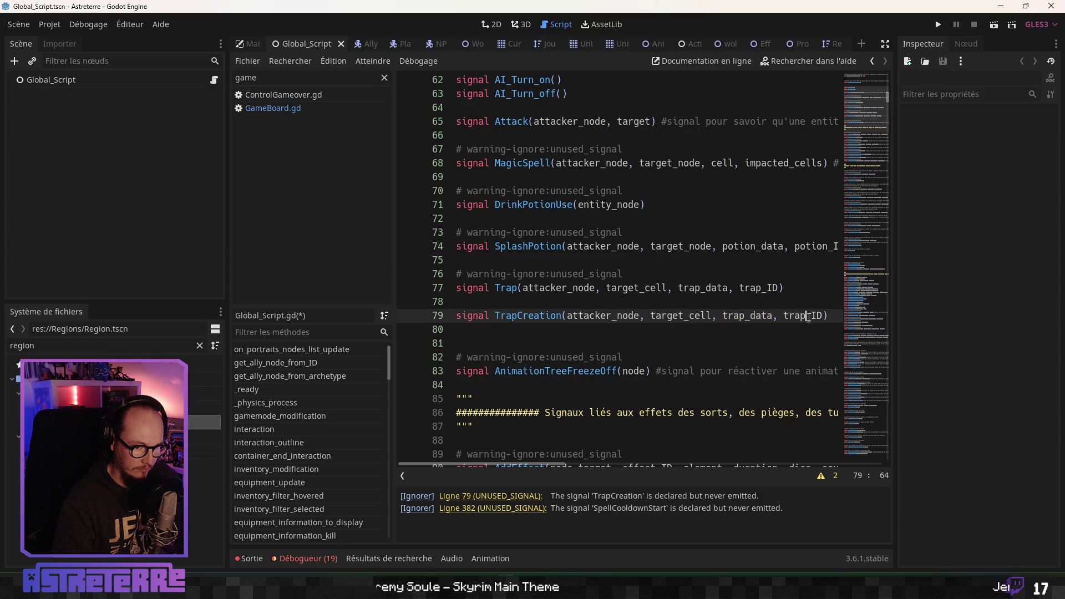
pyautogui.click(823, 315)
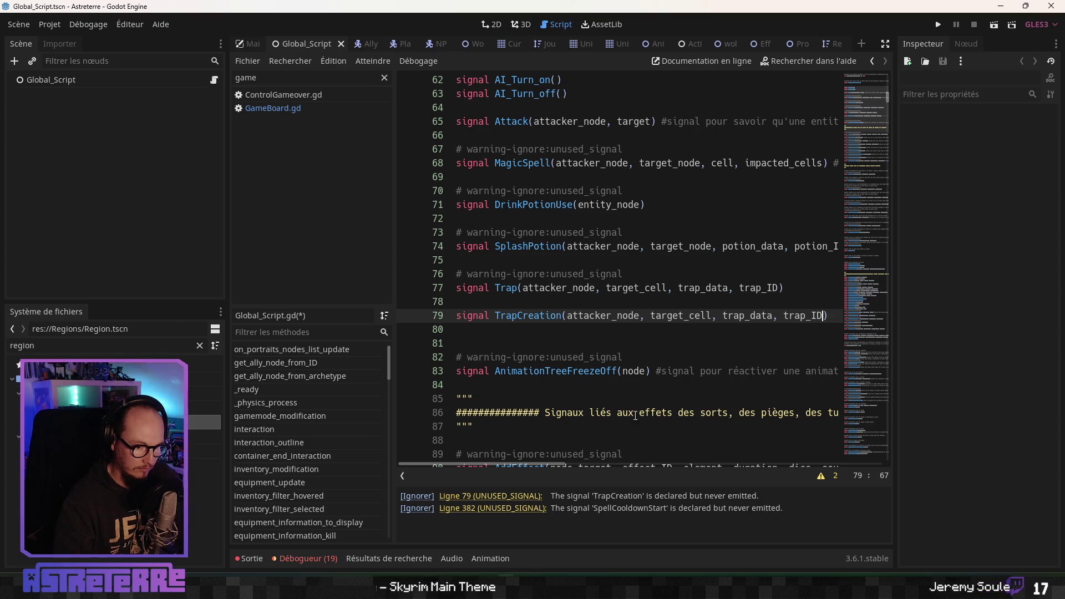
pyautogui.moveTo(558, 461)
pyautogui.mouseDown()
pyautogui.moveTo(634, 458)
pyautogui.moveTo(551, 461)
pyautogui.mouseUp()
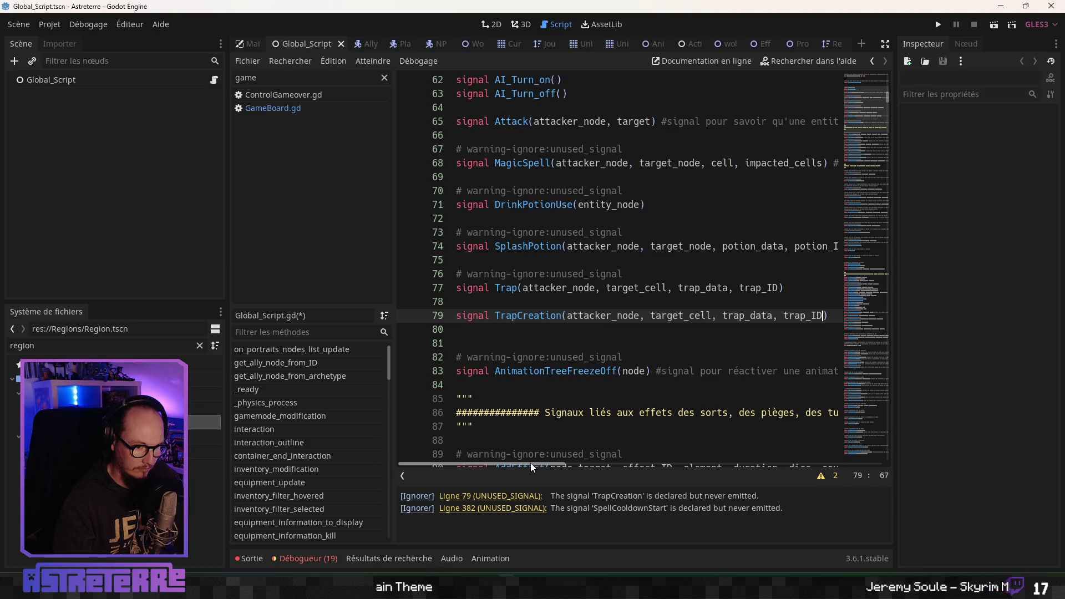
pyautogui.click(573, 357)
pyautogui.hotkey('ctrl', 's')
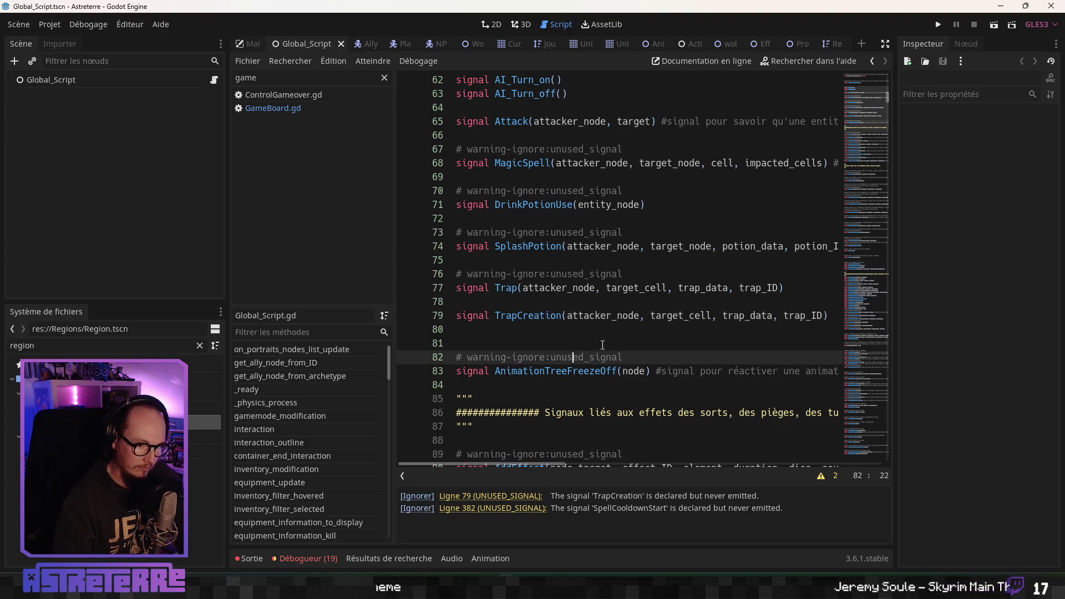
# Ignore TrapCreation's UNUSED_SIGNAL warning with a warning-ignore comment and save again
pyautogui.moveTo(675, 319); pyautogui.dragTo(662, 345)
pyautogui.click(662, 345)
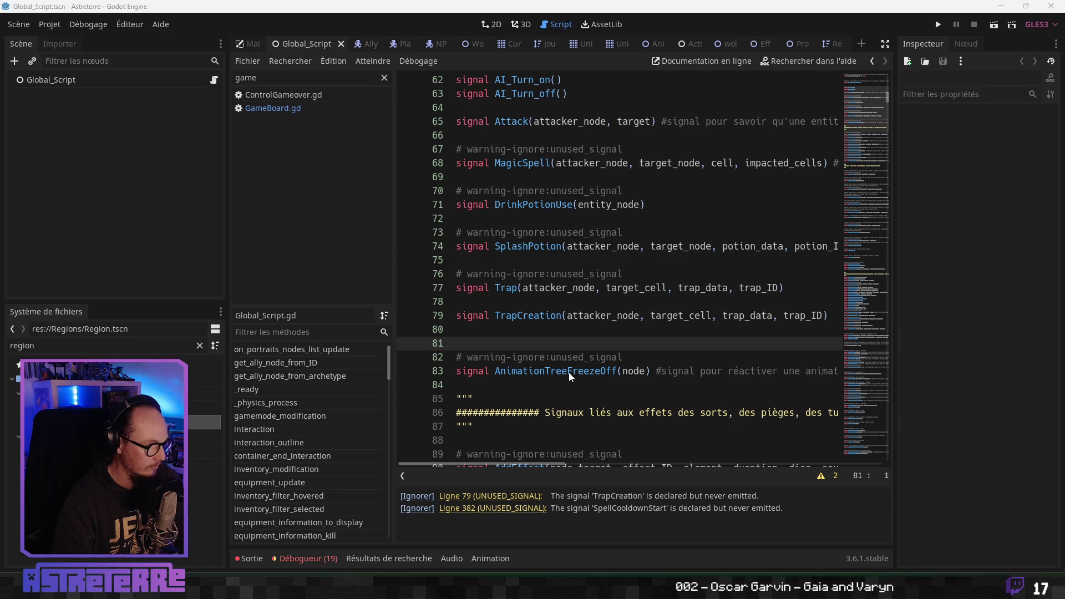
pyautogui.click(635, 316)
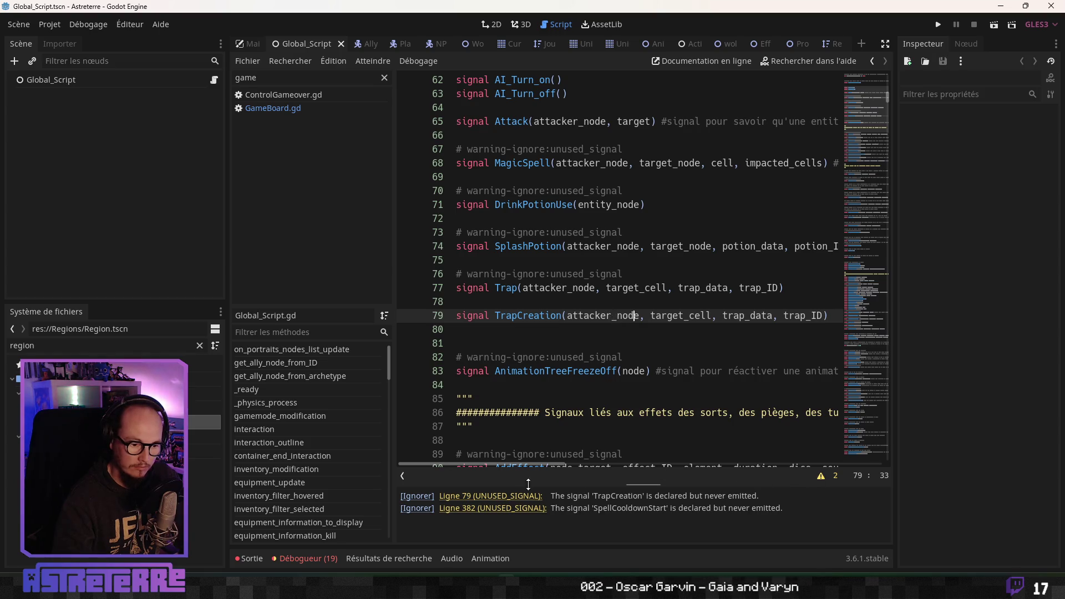
pyautogui.click(417, 496)
pyautogui.click(637, 356)
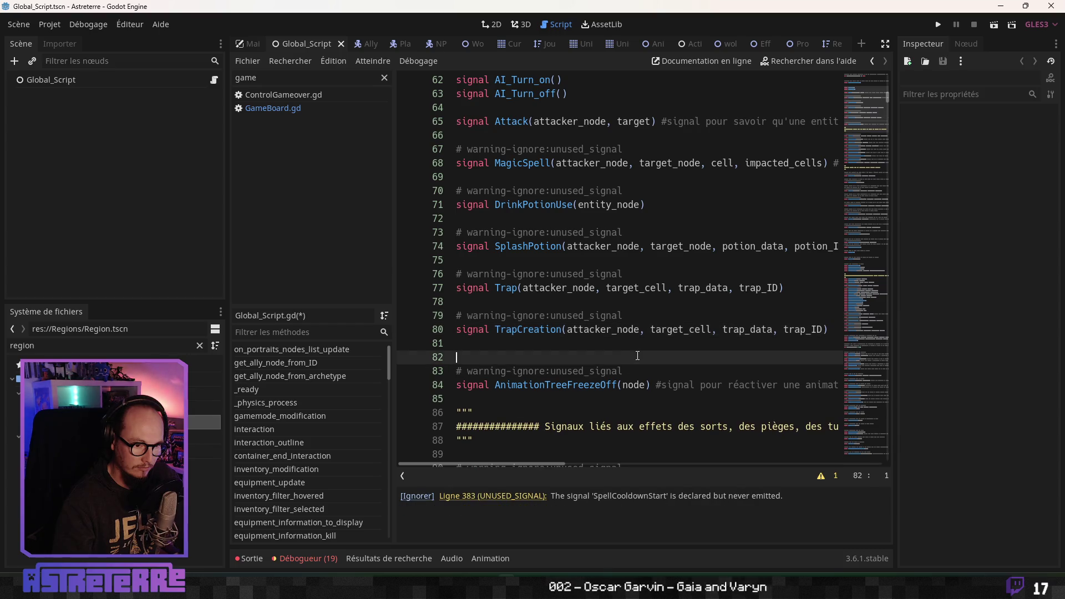
pyautogui.click(519, 329)
pyautogui.click(612, 303)
pyautogui.hotkey('ctrl', 's')
pyautogui.click(587, 285)
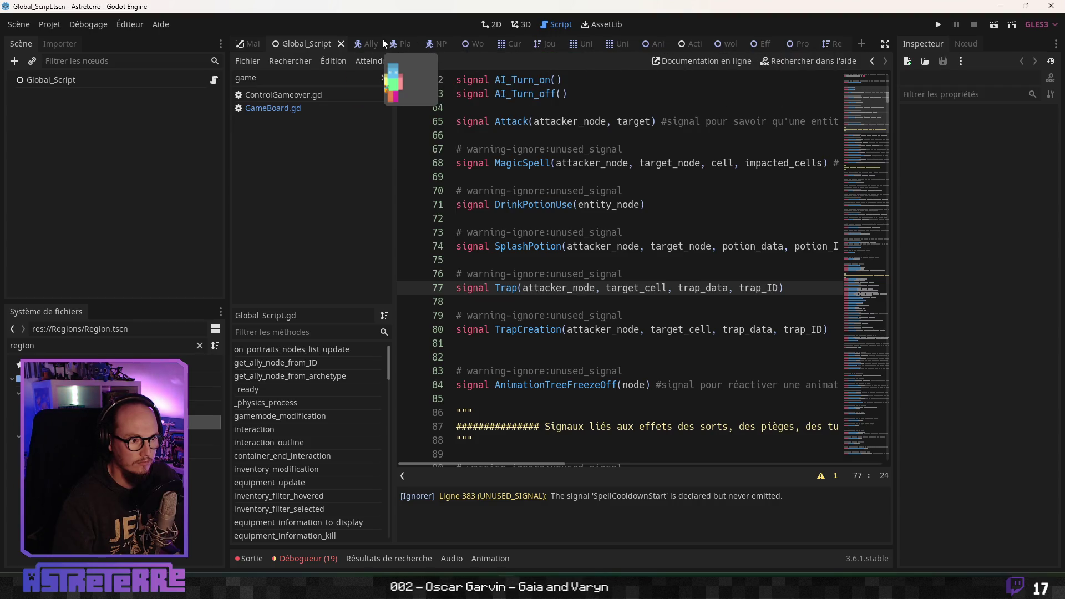
# Paste the two potion variable lines into on_trap in AnimatedSkin.gd
pyautogui.click(656, 44)
pyautogui.click(555, 307)
pyautogui.scroll(-6, 555, 309)
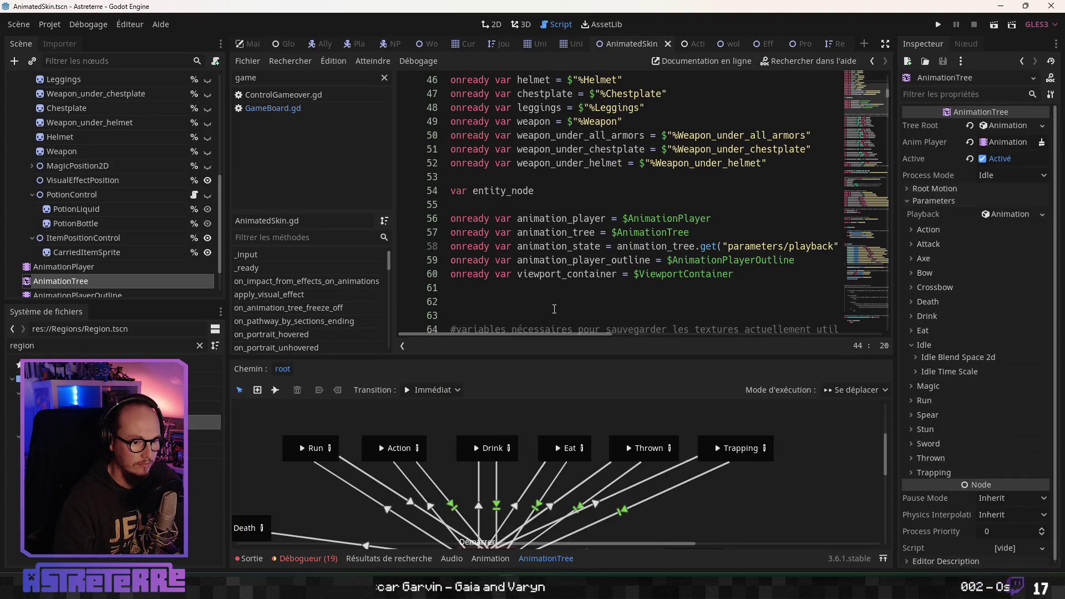
pyautogui.scroll(-15, 311, 333)
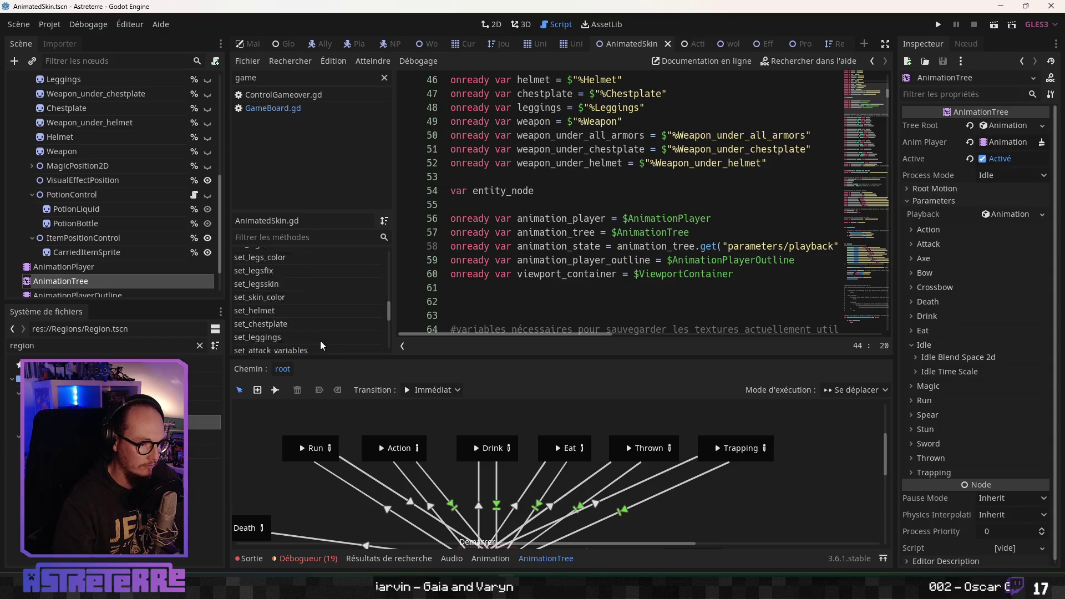
pyautogui.click(248, 342)
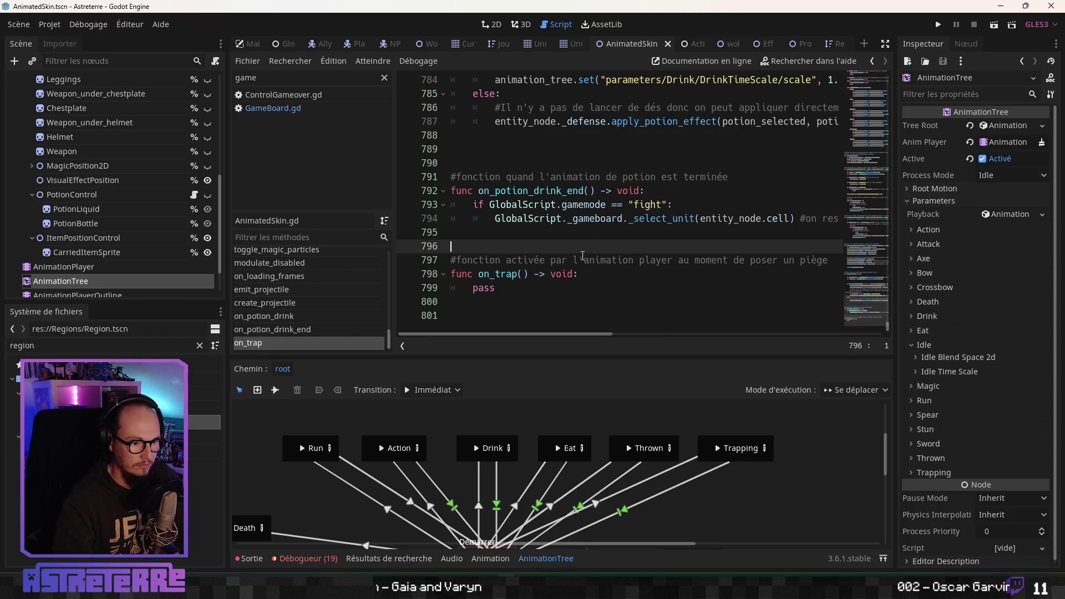
pyautogui.scroll(1, 559, 267)
pyautogui.scroll(6, 560, 267)
pyautogui.moveTo(473, 218)
pyautogui.mouseDown()
pyautogui.moveTo(777, 222)
pyautogui.moveTo(876, 242)
pyautogui.mouseUp()
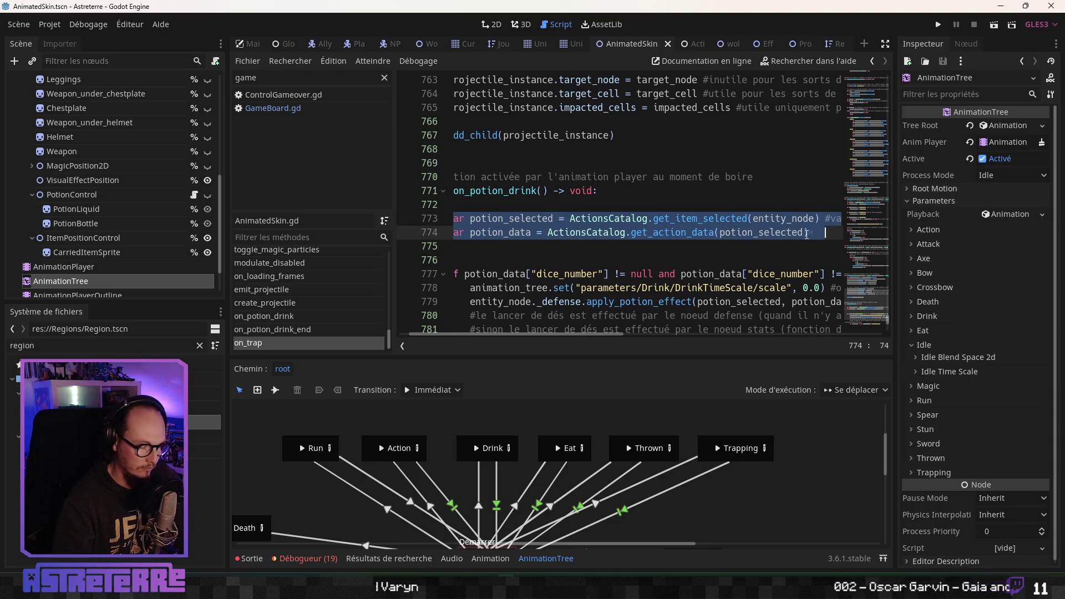
pyautogui.scroll(-5, 612, 277)
pyautogui.scroll(-2, 613, 276)
pyautogui.click(577, 324)
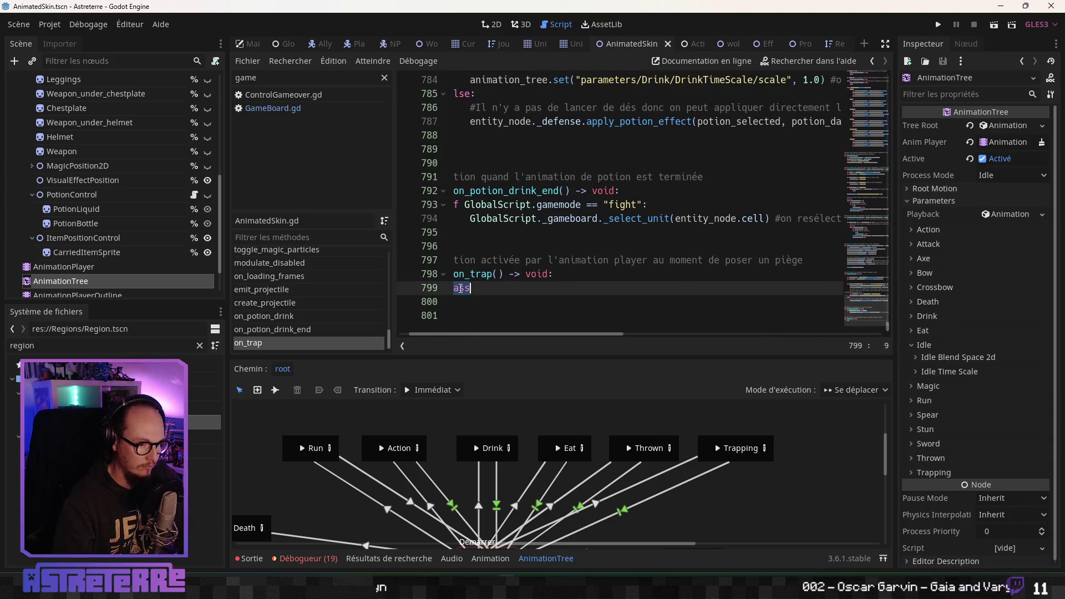
pyautogui.hotkey('ctrl', 'v')
# Rename potion to trap in the pasted lines, giving trap_selected and trap_data from ActionsCatalog
pyautogui.click(886, 44)
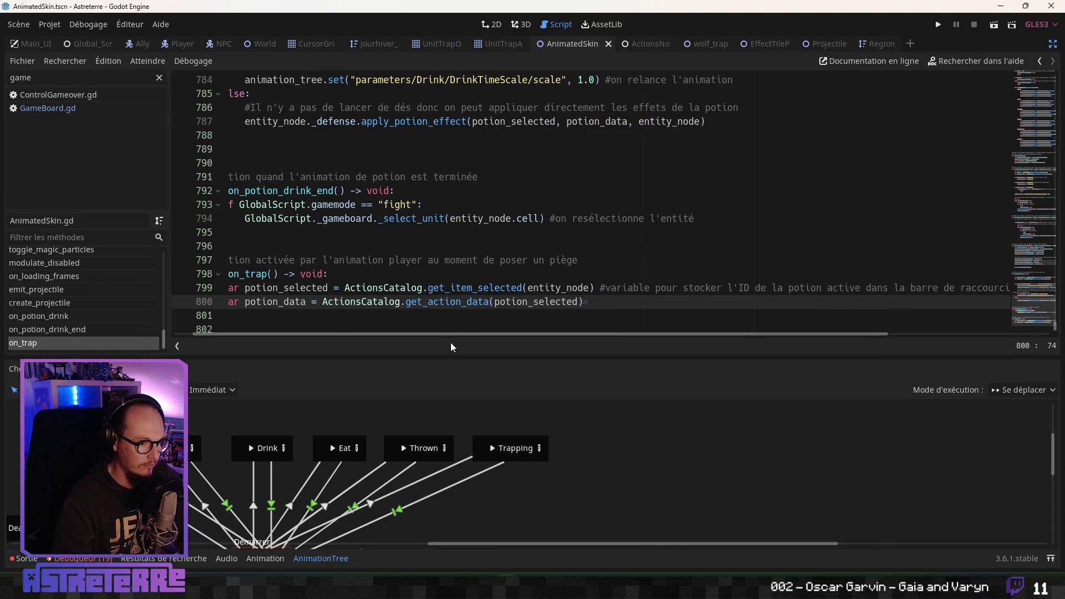
pyautogui.click(314, 560)
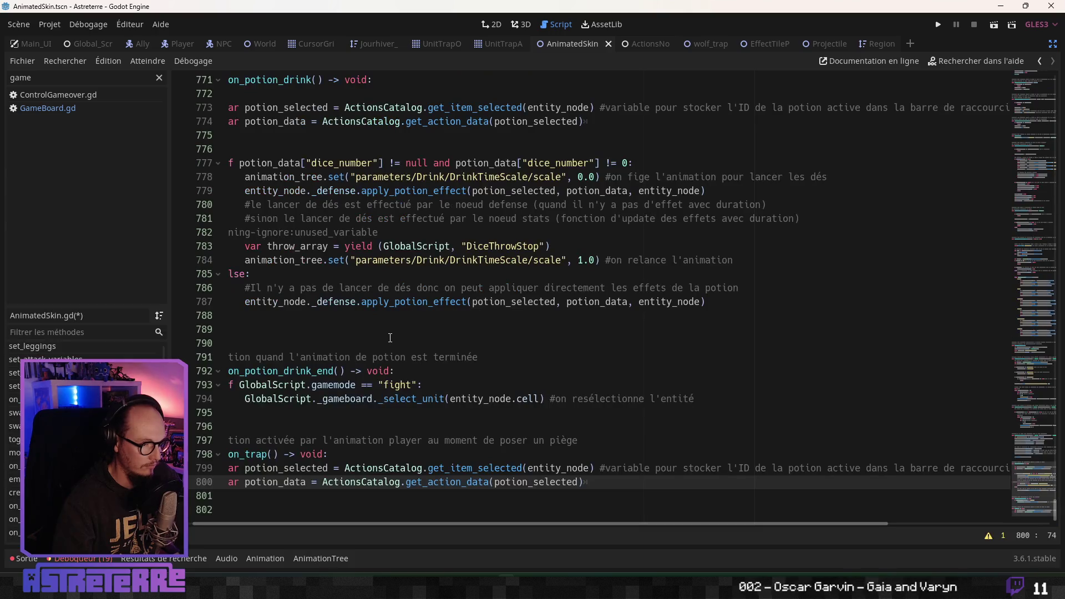
pyautogui.click(356, 371)
pyautogui.moveTo(339, 527)
pyautogui.mouseDown()
pyautogui.moveTo(289, 469)
pyautogui.moveTo(271, 469)
pyautogui.mouseUp()
pyautogui.click(304, 469)
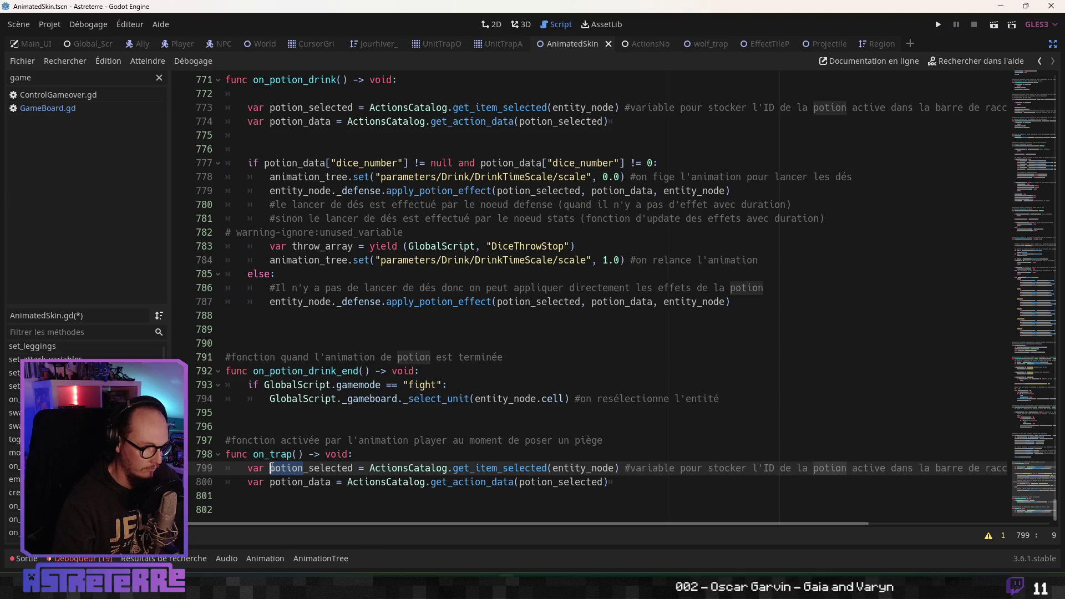
pyautogui.write('trrap')
pyautogui.press('Left')
pyautogui.press('Delete')
pyautogui.press('Down')
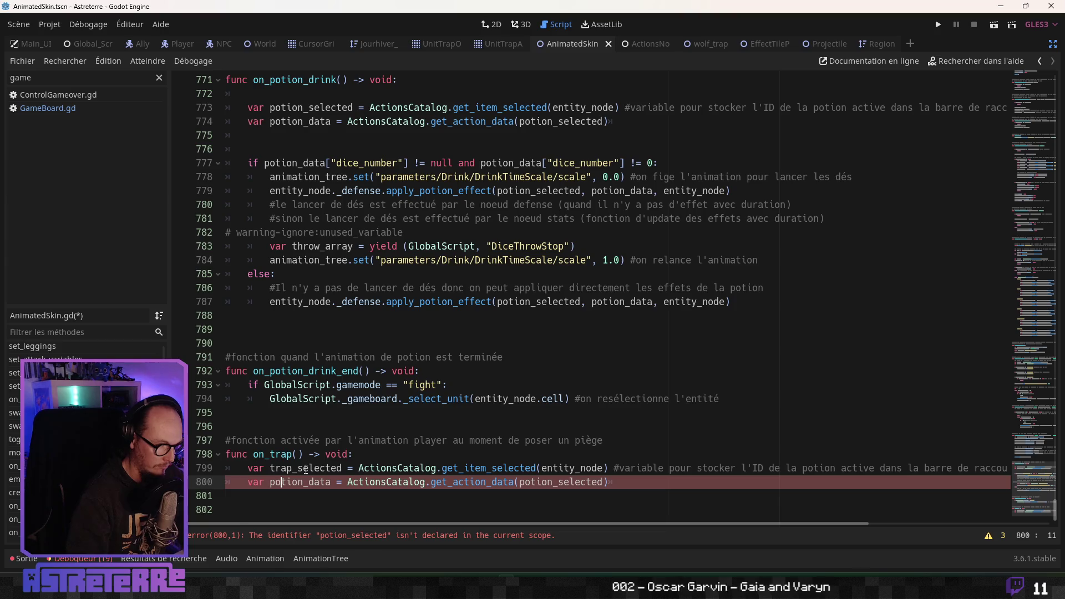
pyautogui.press('Delete')
pyautogui.press('Delete')
pyautogui.press('Delete')
pyautogui.write('trap')
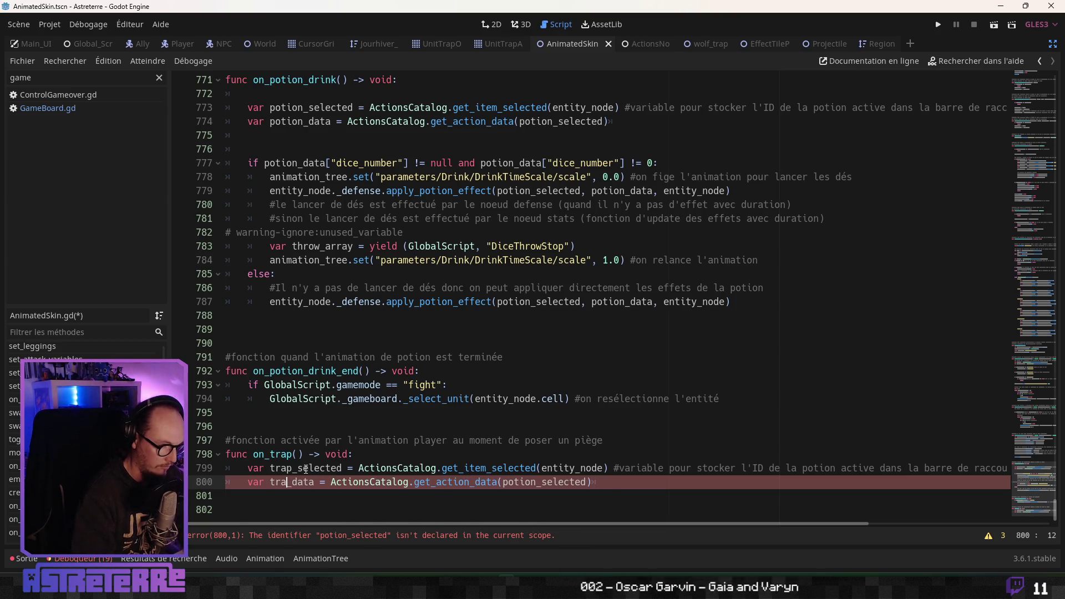
pyautogui.doubleClick(515, 482)
pyautogui.write('trap')
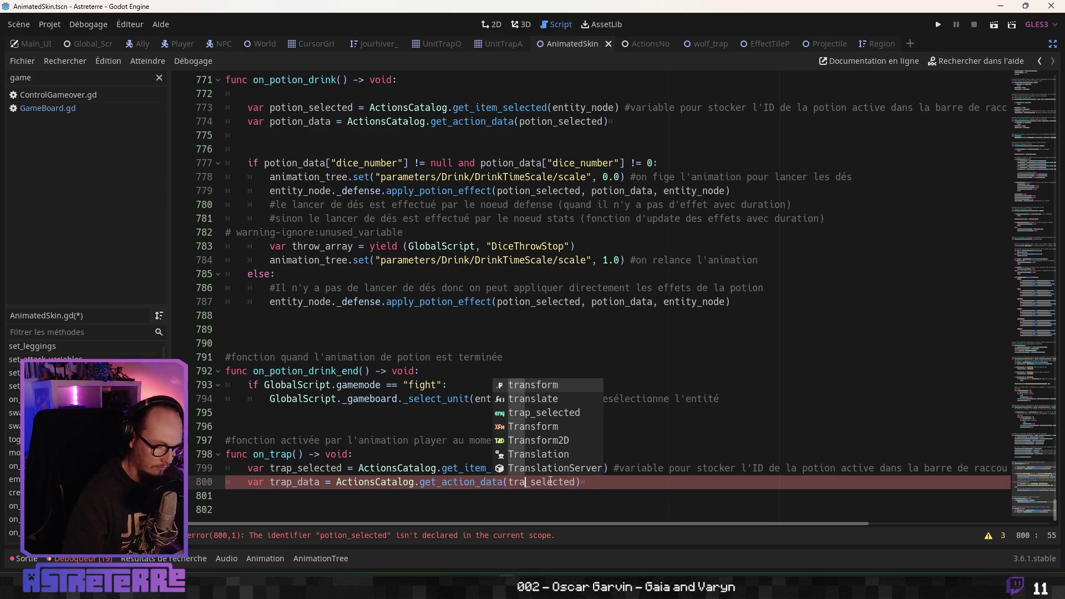
# Reword the on_trap comment on line 799 to describe the active trap
pyautogui.click(553, 442)
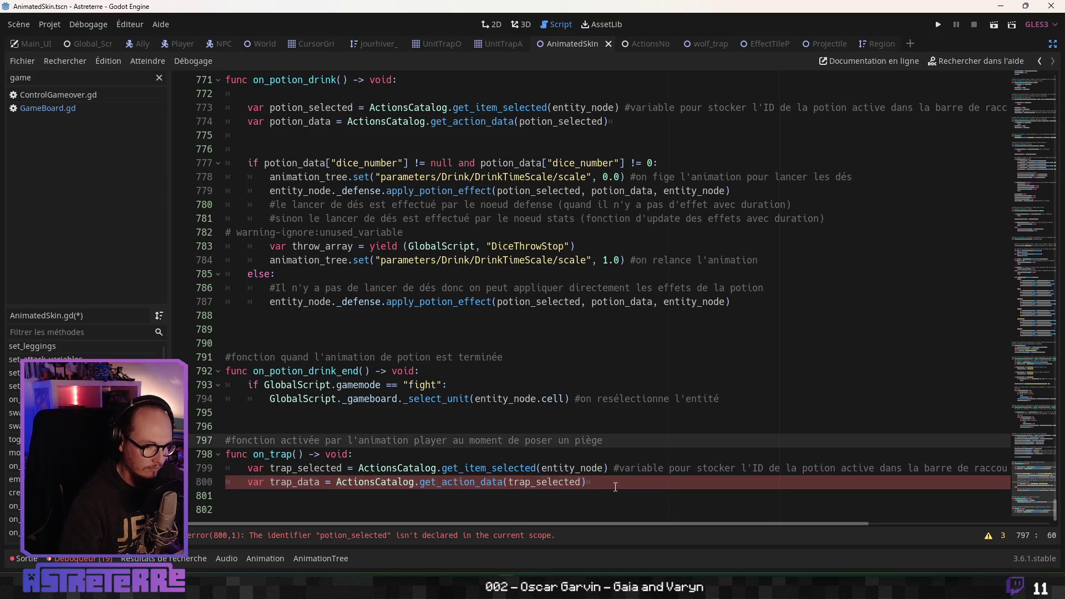
pyautogui.click(632, 488)
pyautogui.click(466, 441)
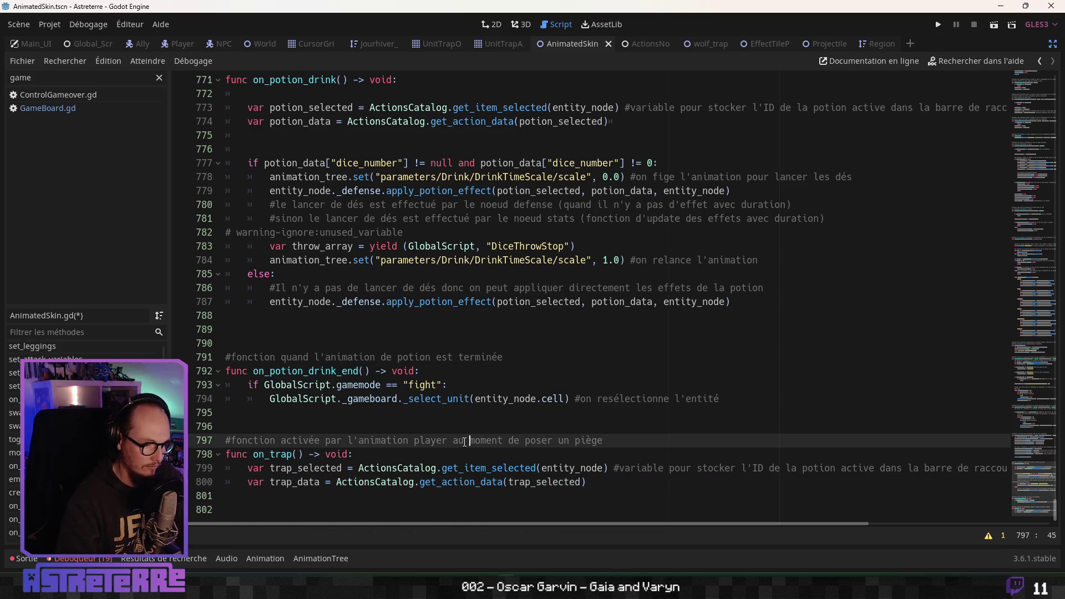
pyautogui.click(640, 490)
pyautogui.moveTo(711, 524); pyautogui.dragTo(805, 524)
pyautogui.doubleClick(686, 468)
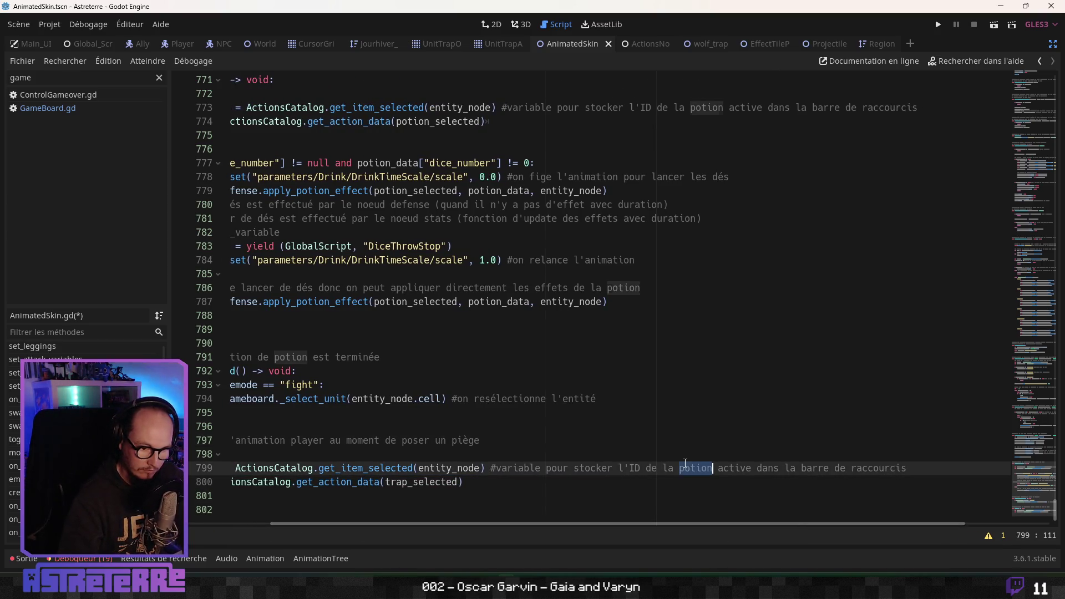
pyautogui.moveTo(755, 468); pyautogui.dragTo(658, 468)
pyautogui.write('e p')
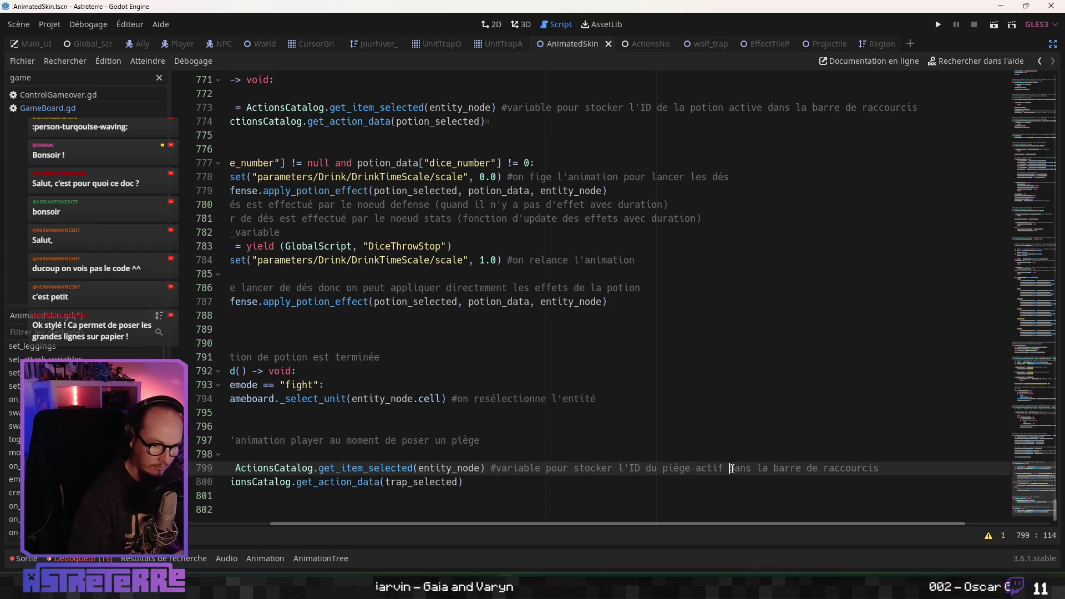
# Add a new indented line after line 800 at the end of on_trap
pyautogui.click(650, 482)
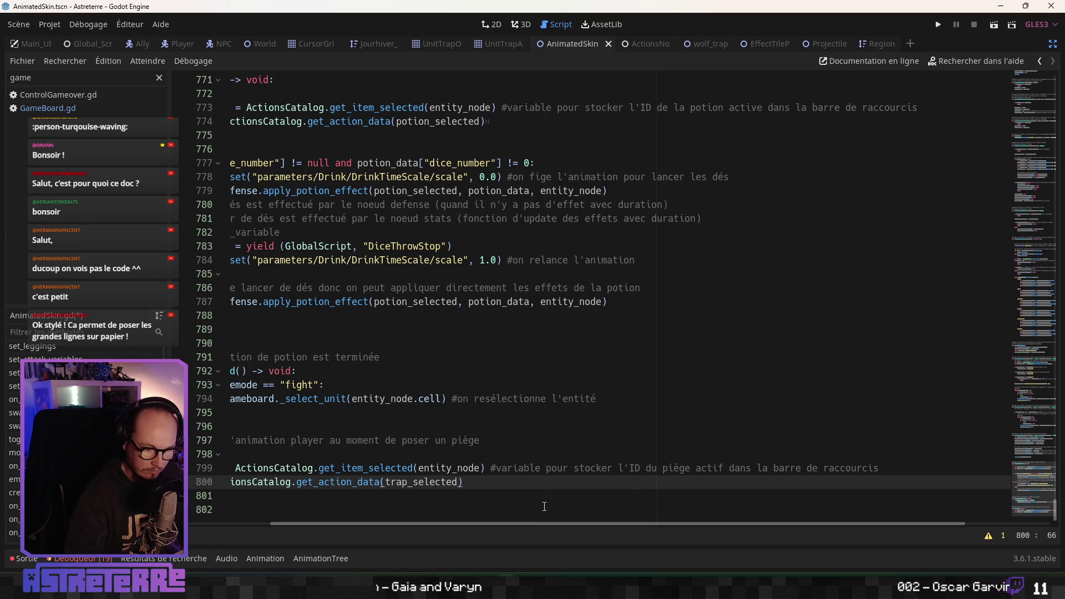
pyautogui.moveTo(422, 523); pyautogui.dragTo(337, 524)
pyautogui.click(306, 499)
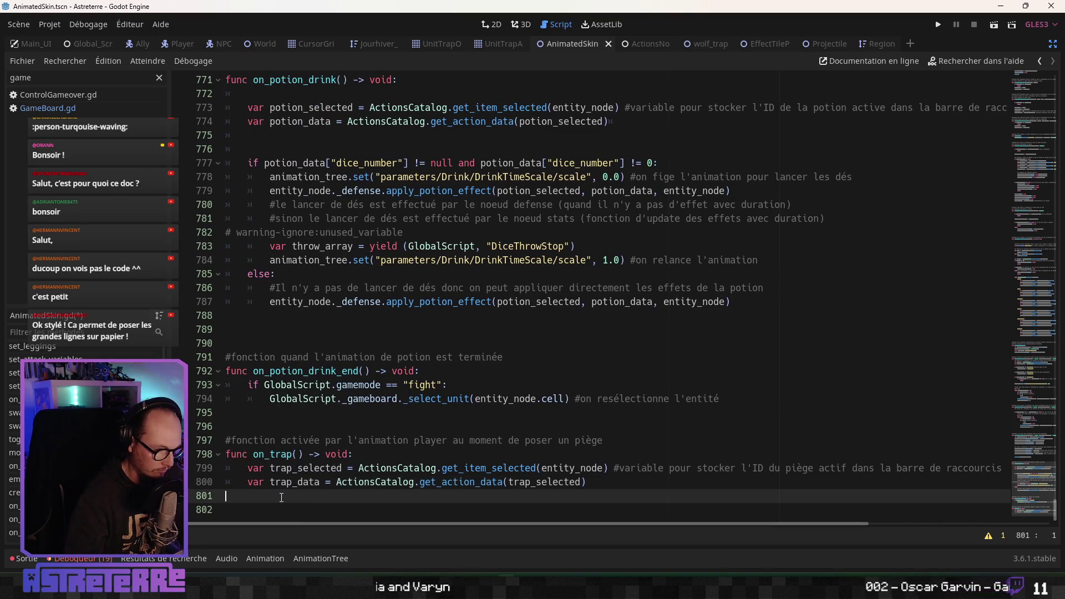
pyautogui.press('Return')
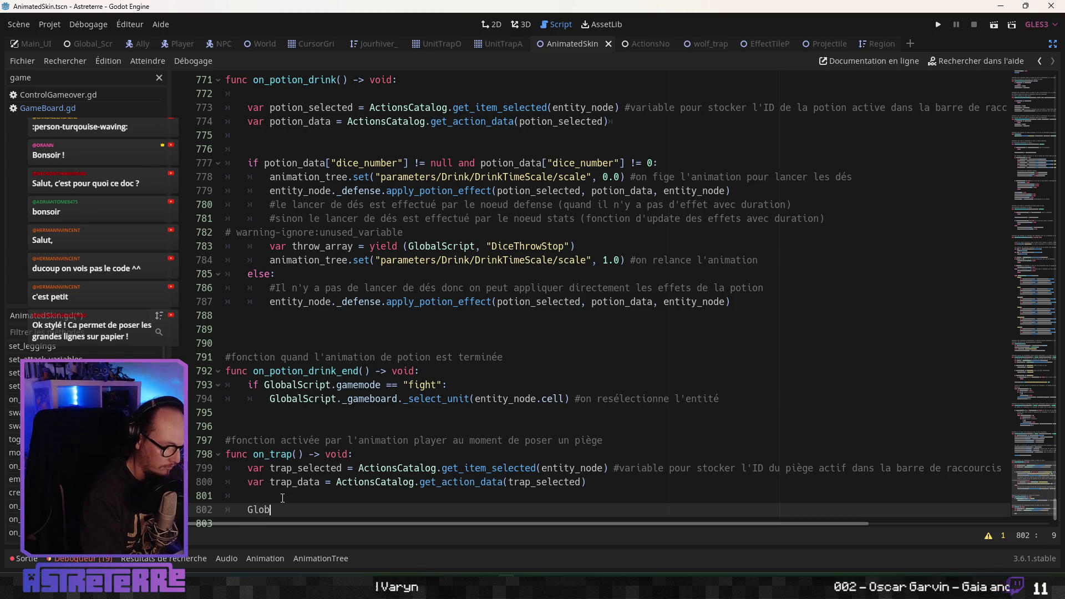
# Start a GlobalScript.emit_signal("TrapCreation", entity_node, ) call in on_trap
pyautogui.write('al')
pyautogui.press('Return')
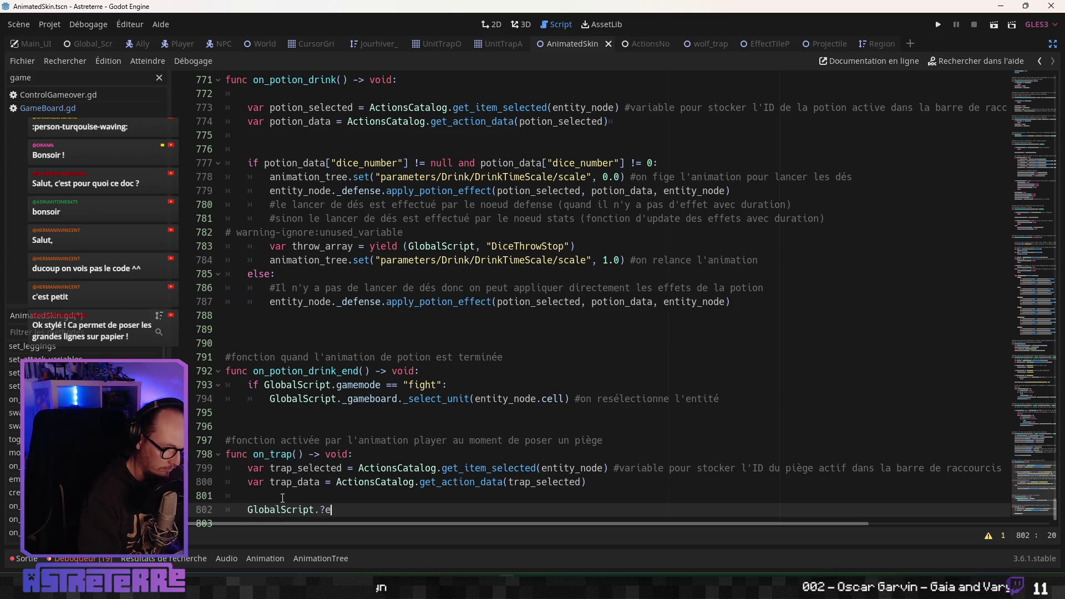
pyautogui.write('m')
pyautogui.press('Return')
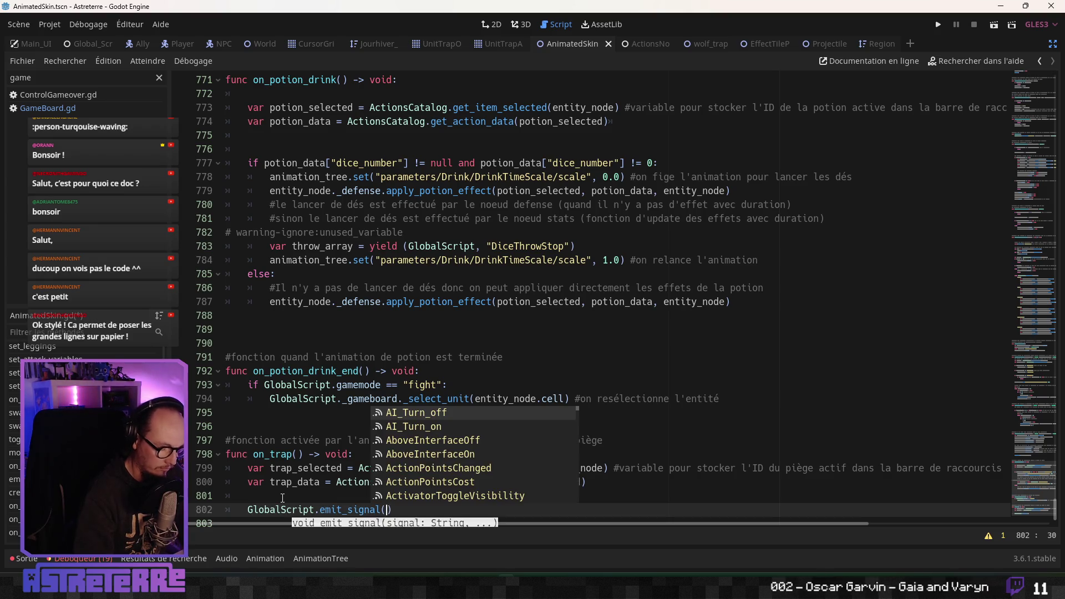
pyautogui.write('trap')
pyautogui.press('Down')
pyautogui.press('Return')
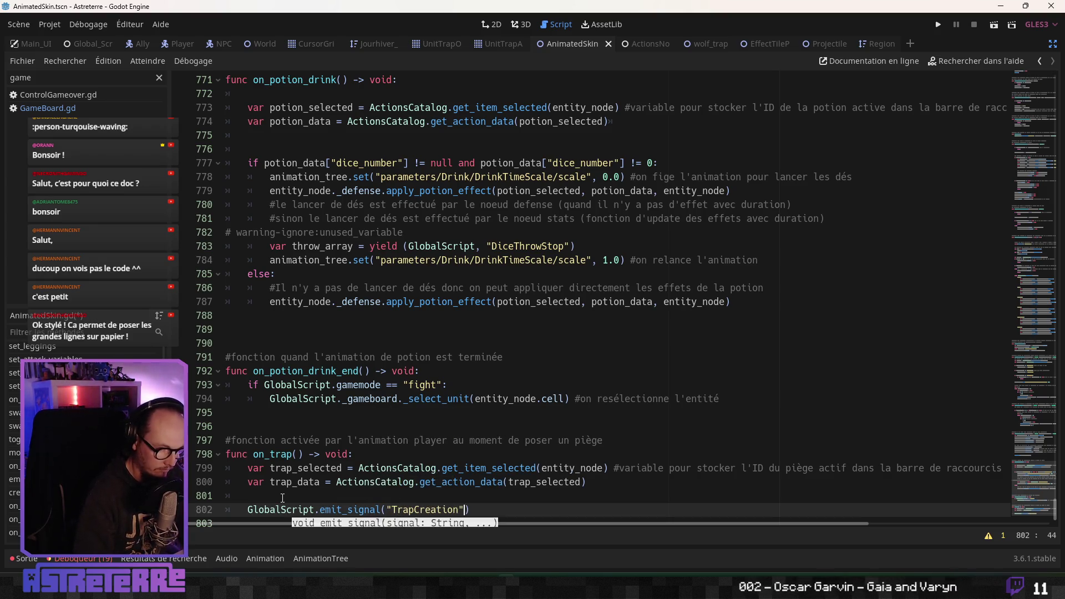
pyautogui.write(', en')
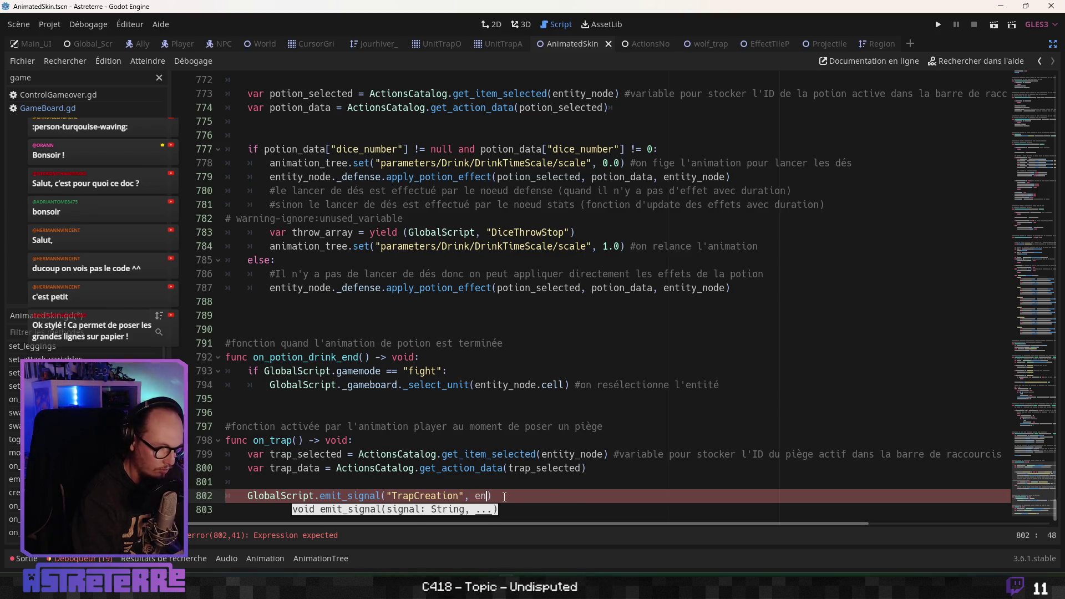
pyautogui.press('Return')
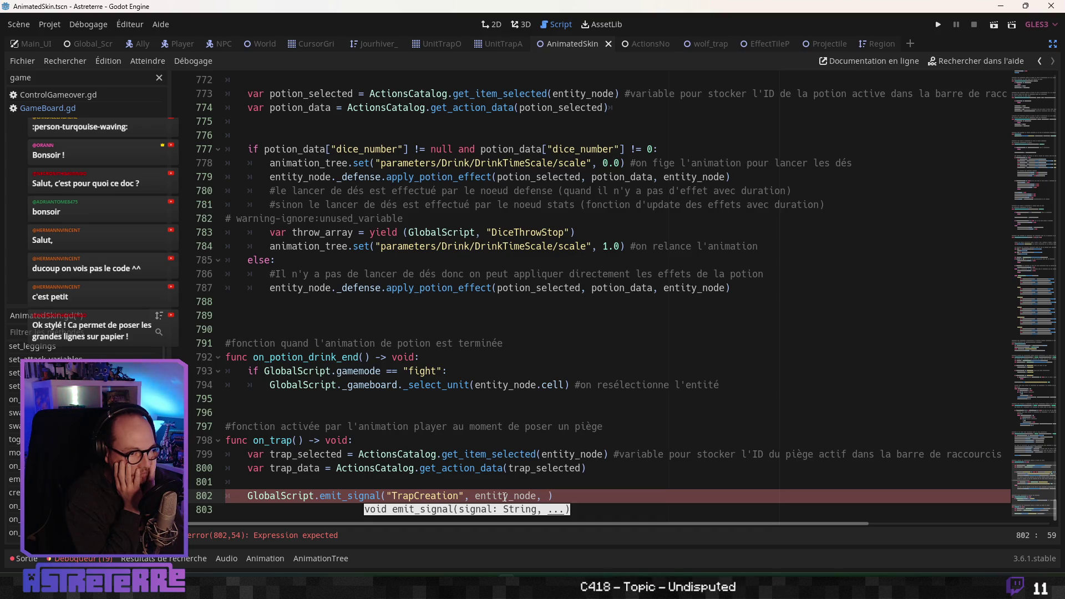
# Switch to ActionsNode.gd to view its _ready signal connections
pyautogui.click(644, 44)
pyautogui.click(386, 357)
pyautogui.scroll(-1, 214, 422)
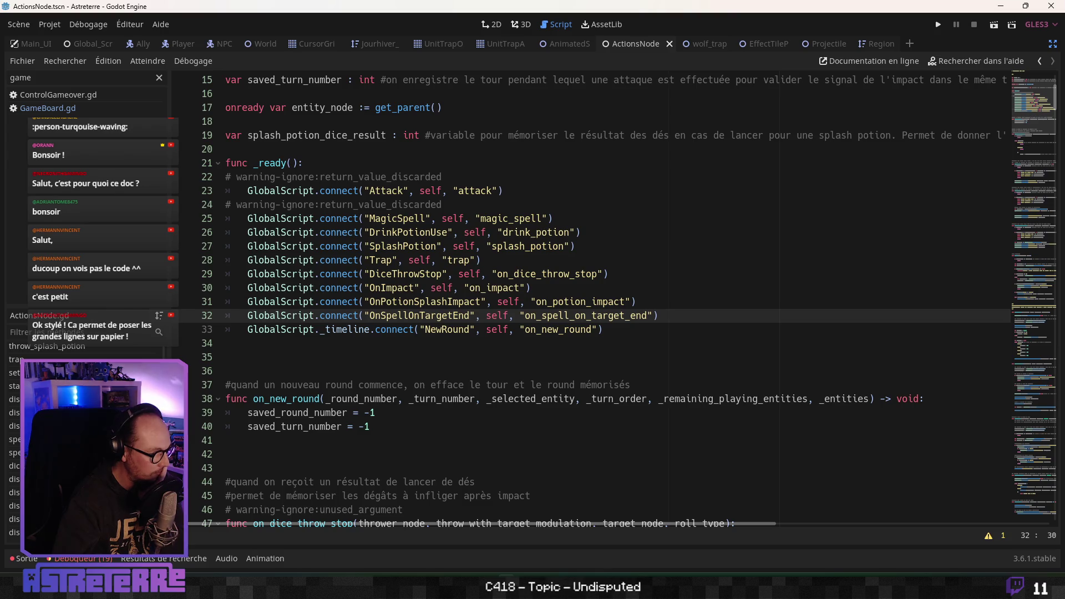
# Browse setup_trap, then add blank lines after display_animation_for_trap's Trapping travel call
pyautogui.click(14, 373)
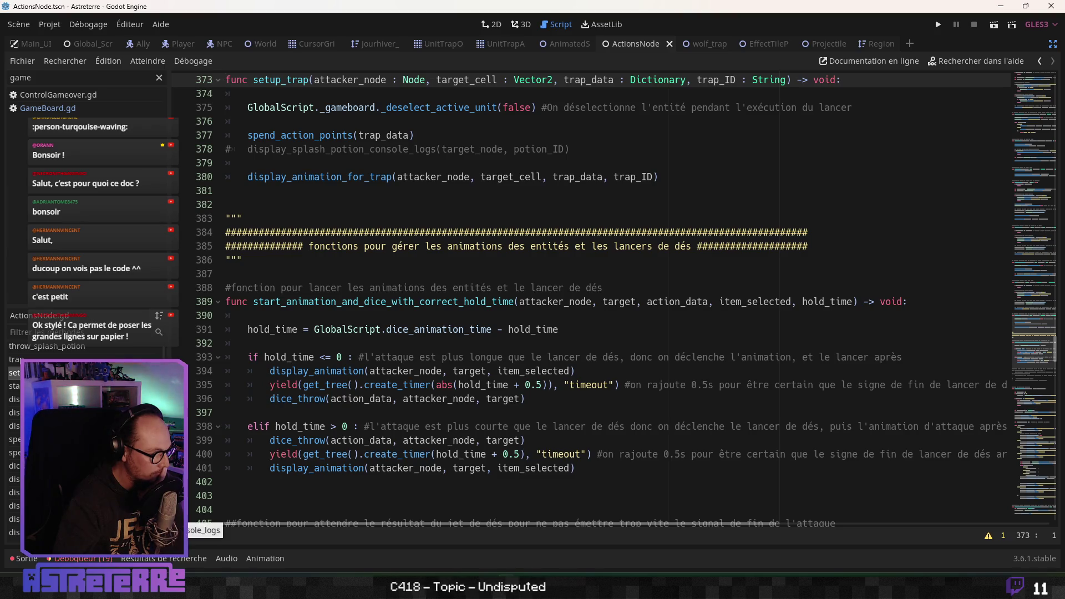
pyautogui.click(321, 442)
pyautogui.click(14, 532)
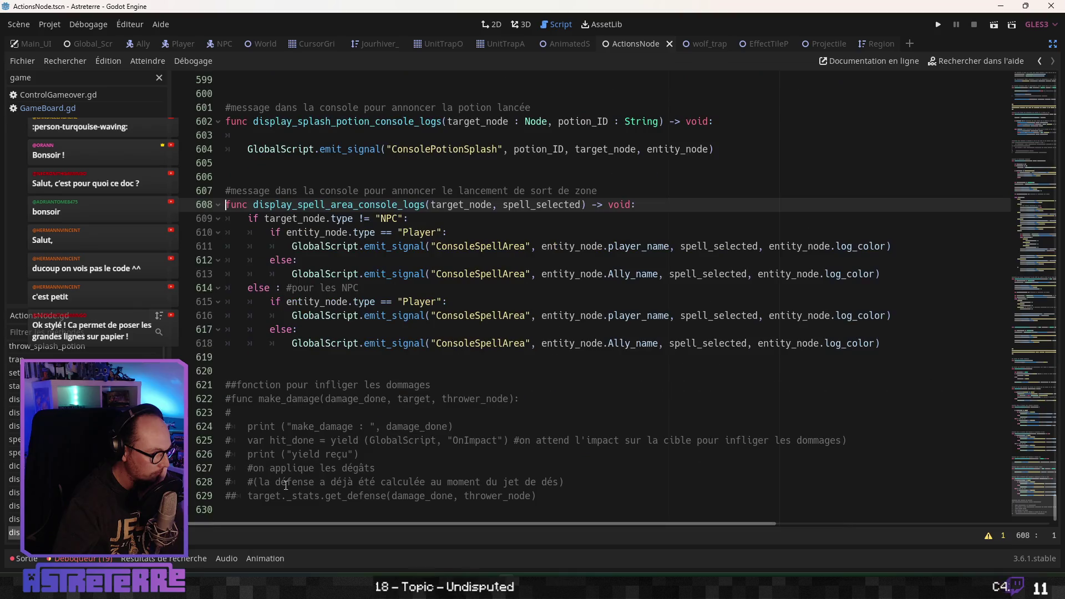
pyautogui.scroll(3, 335, 460)
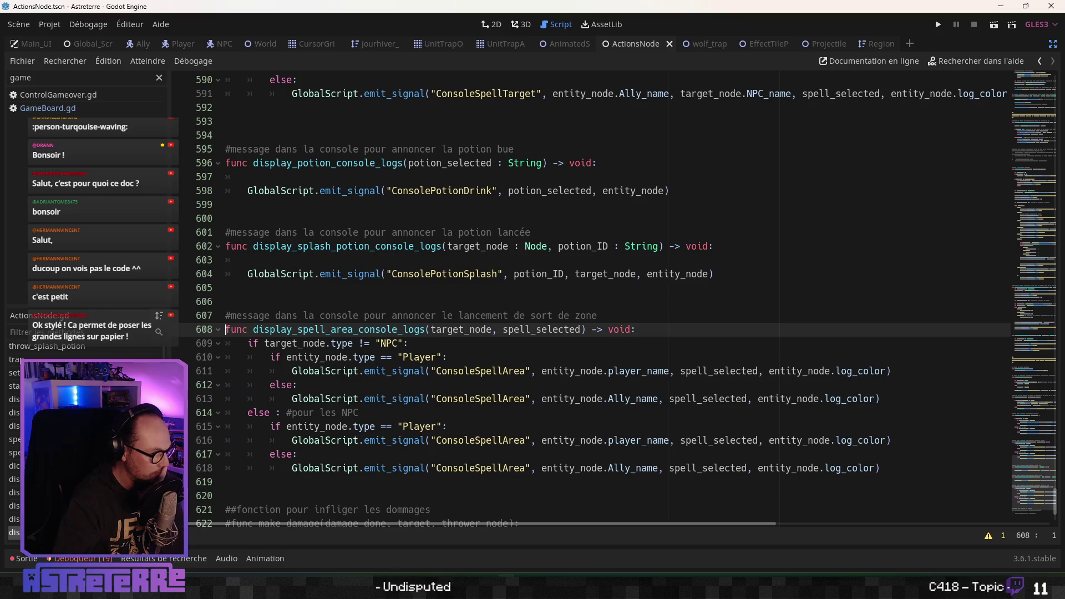
pyautogui.click(15, 426)
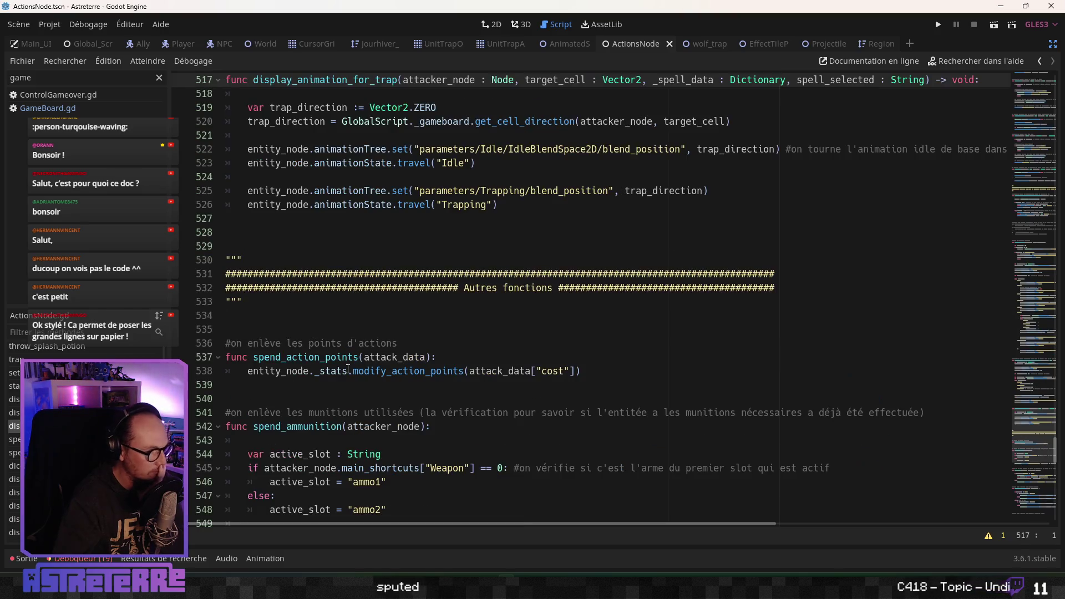
pyautogui.scroll(2, 382, 324)
pyautogui.click(519, 291)
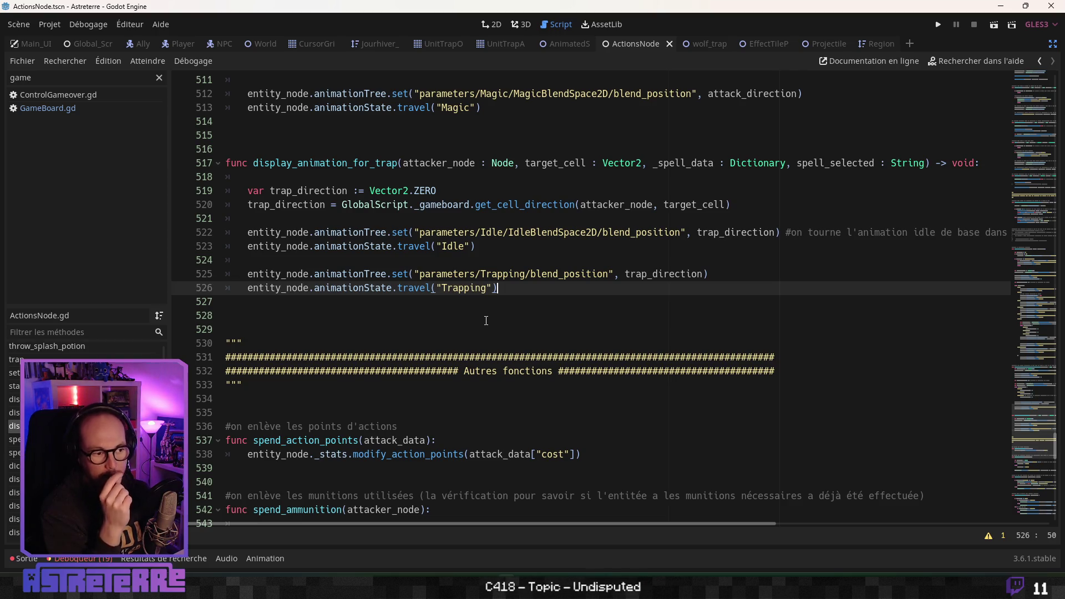
pyautogui.press('Return')
pyautogui.press('Return')
pyautogui.write('#yield')
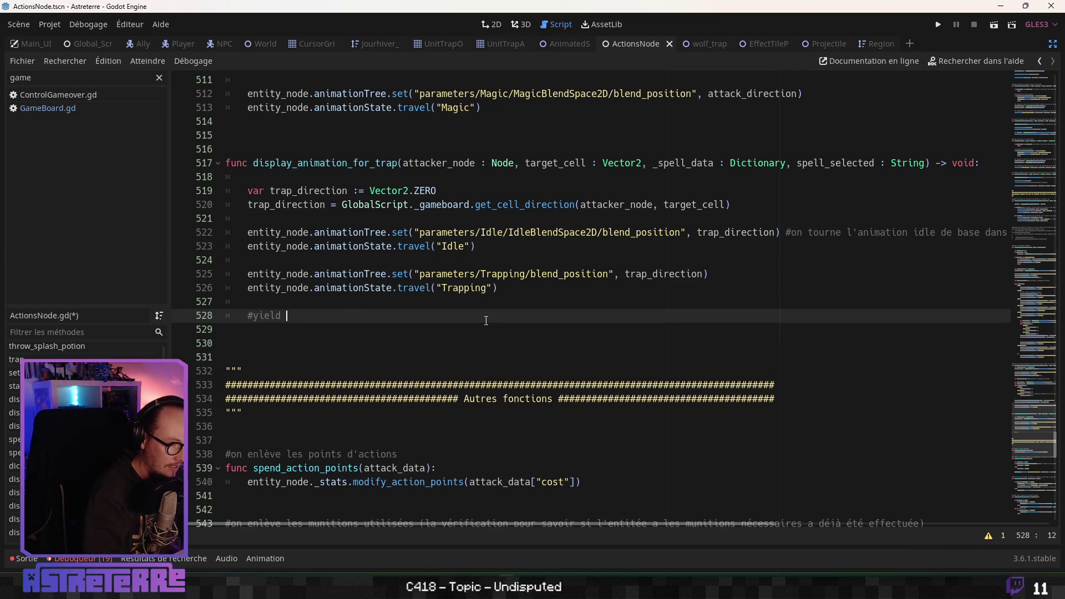
# Write the comment '#yield pour la durée de l'animation de pose du piège' and open Find in Files
pyautogui.write('pour le s')
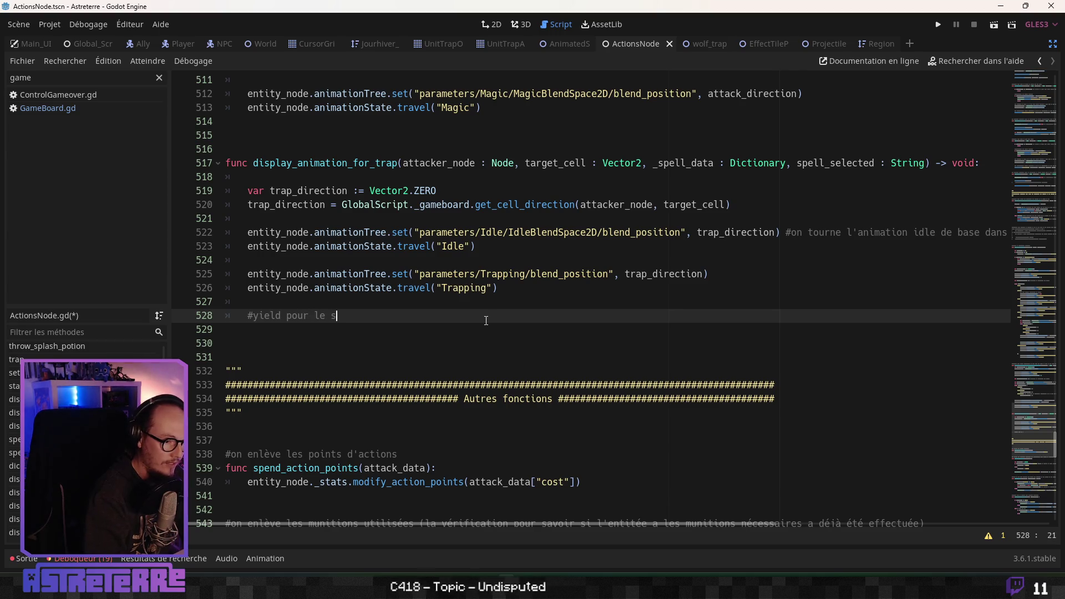
pyautogui.write('nimatr')
pyautogui.write('edS')
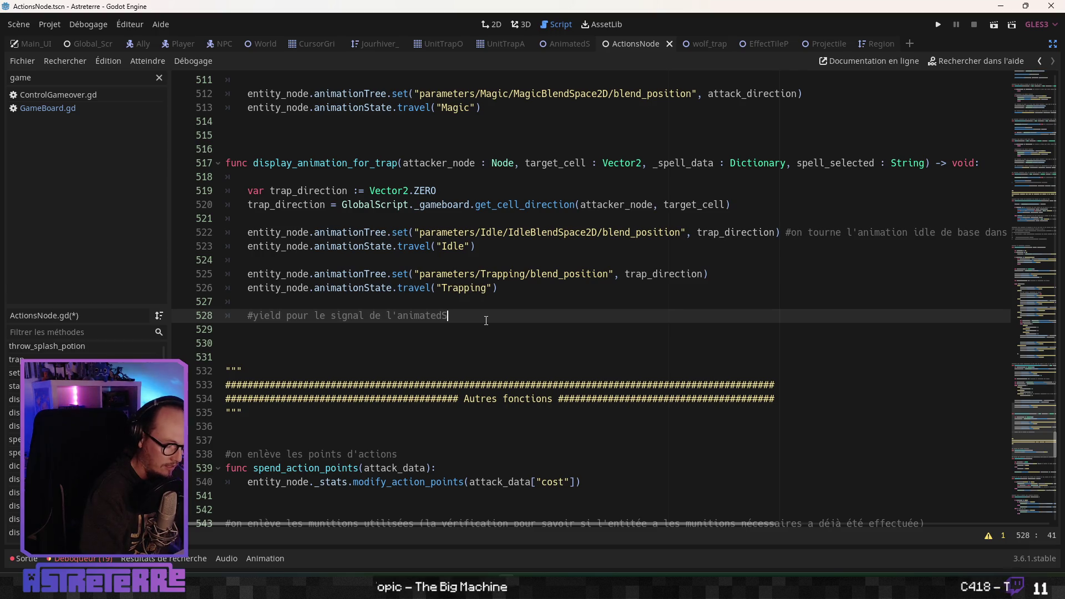
pyautogui.write('kinour savoir que')
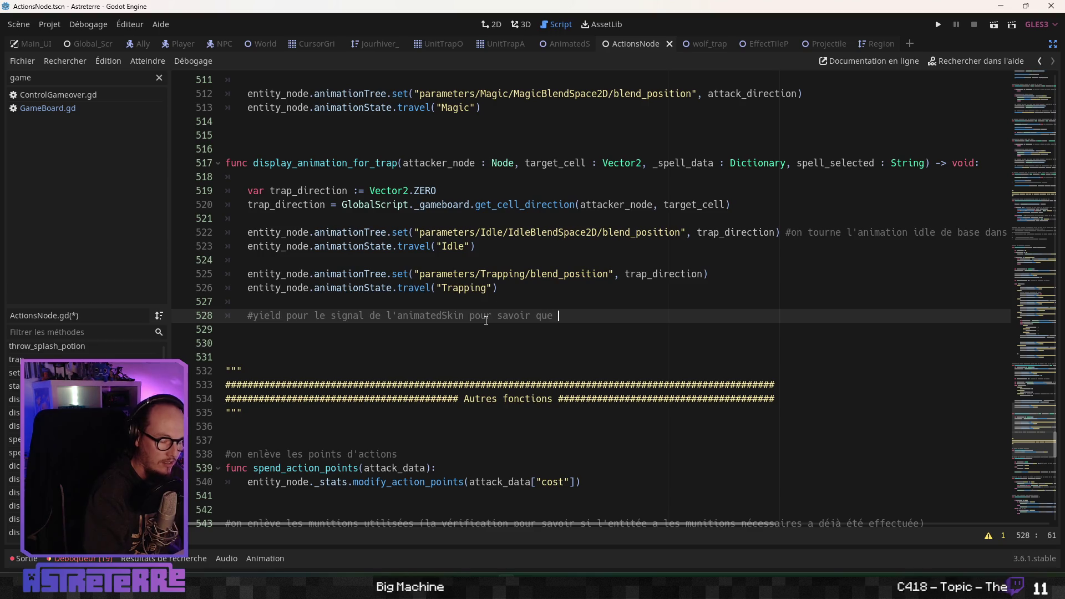
pyautogui.press('BackSpace')
pyautogui.press('BackSpace')
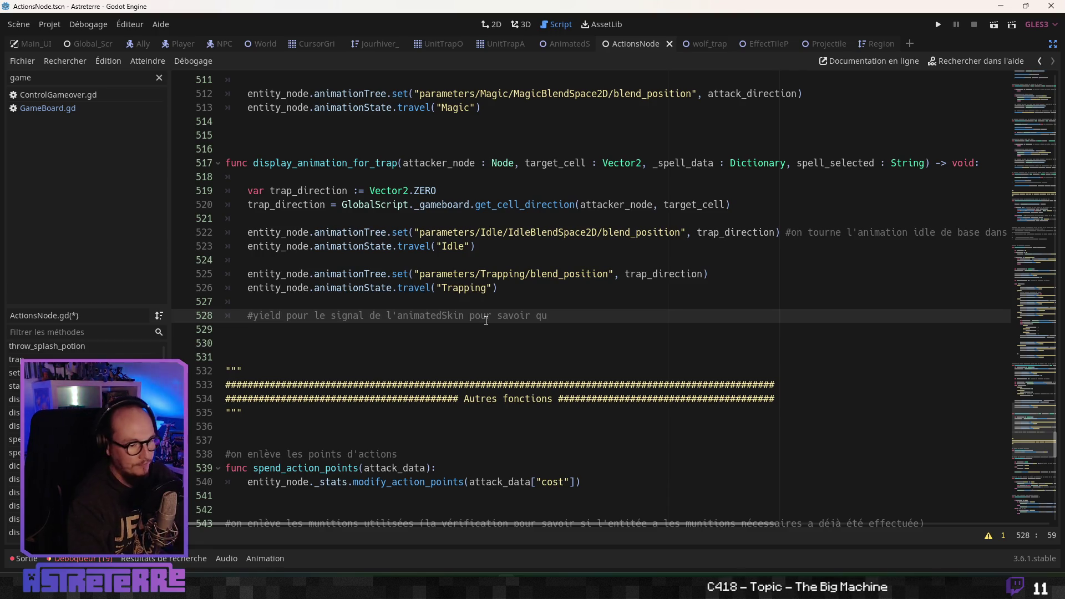
pyautogui.press('BackSpace')
pyautogui.press('BackSpace')
pyautogui.press('BackSpace')
pyautogui.press('BackSpace')
pyautogui.press('BackSpace')
pyautogui.press('BackSpace')
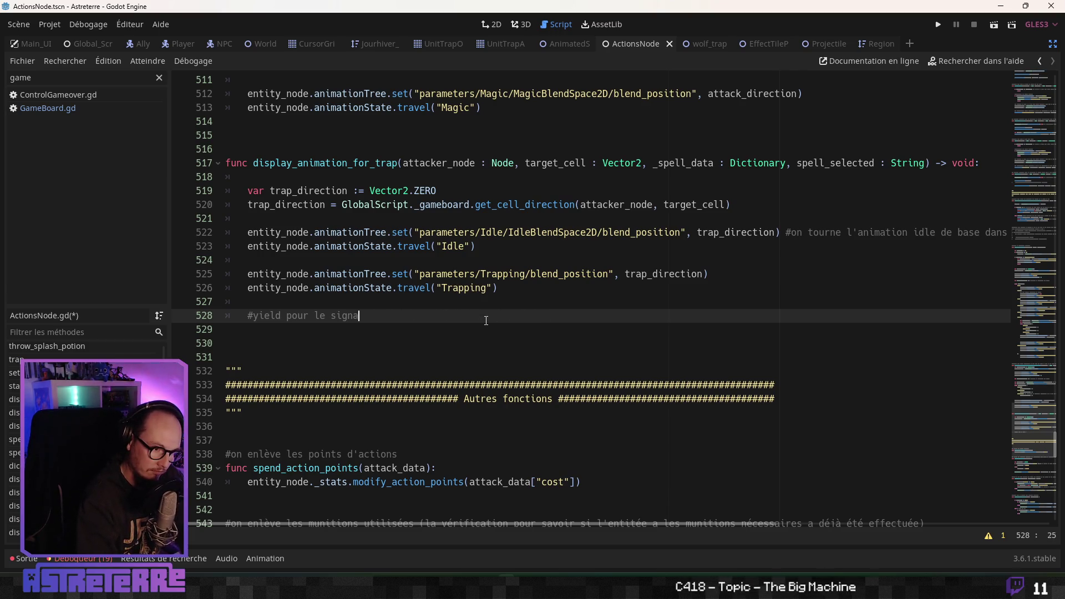
pyautogui.write('la duréez')
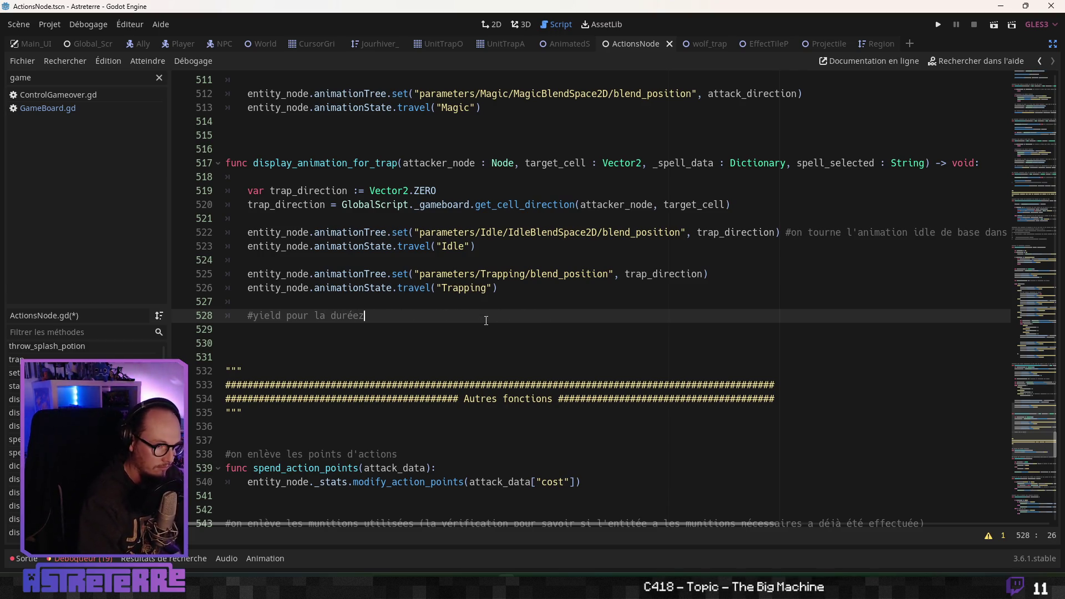
pyautogui.press('BackSpace')
pyautogui.write("de l'animat")
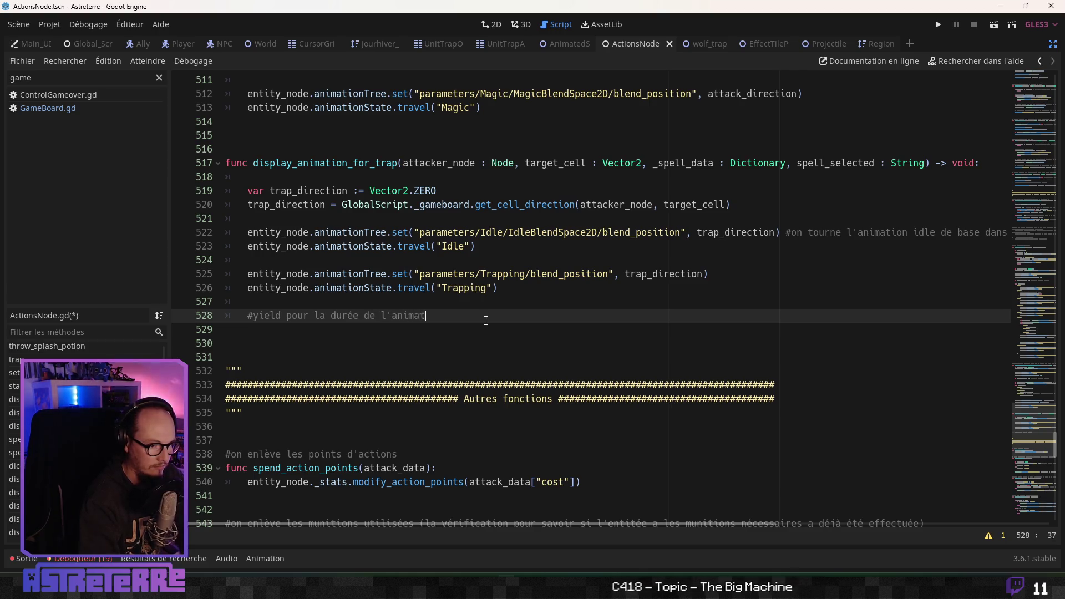
pyautogui.write('ion de op')
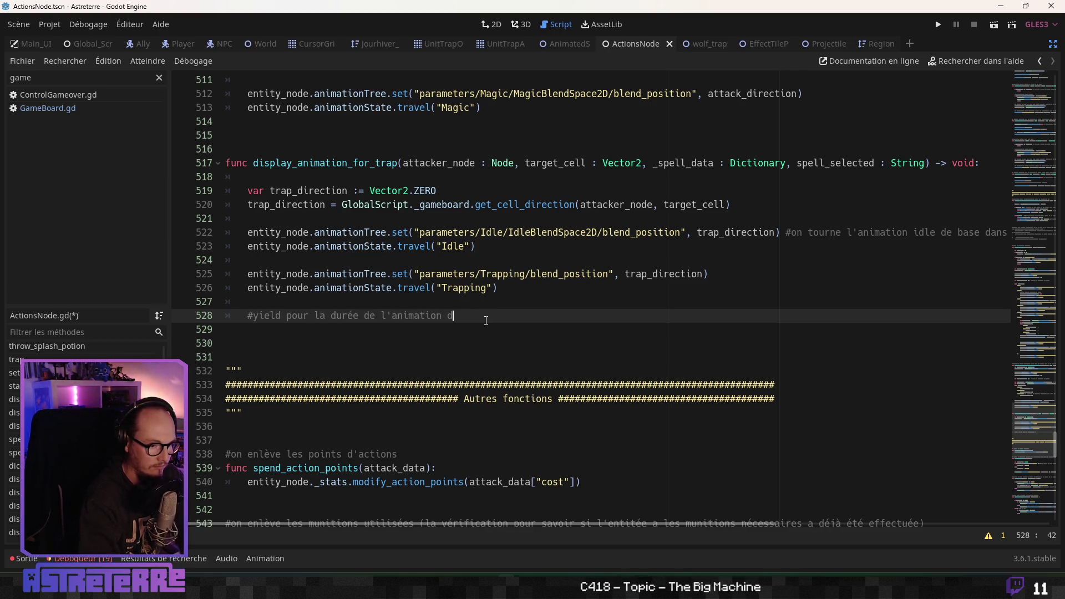
pyautogui.press('BackSpace')
pyautogui.press('BackSpace')
pyautogui.write('se diu')
pyautogui.press('BackSpace')
pyautogui.write('u piège')
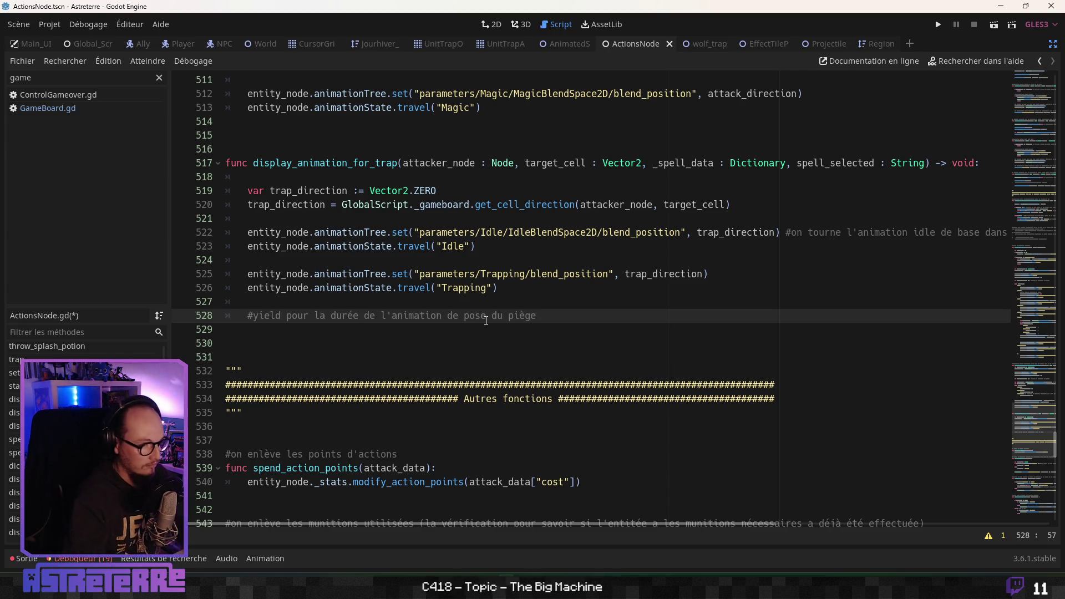
pyautogui.press('Return')
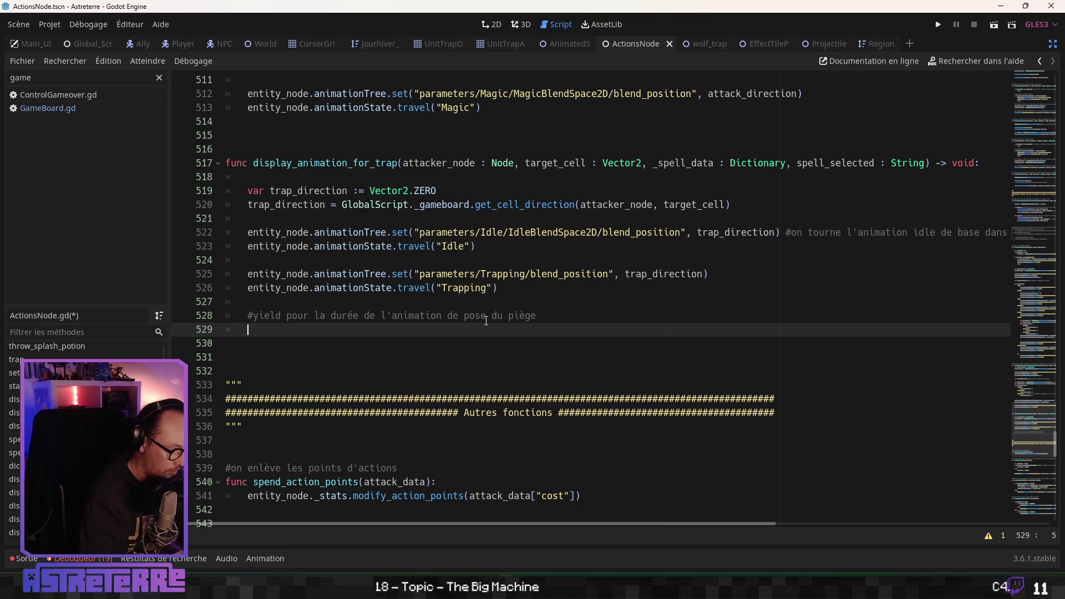
pyautogui.hotkey('ctrl', 'shift', 'f')
# Search the project for 'yield' and copy the timer yield line from AllyPath.gd
pyautogui.write('yield')
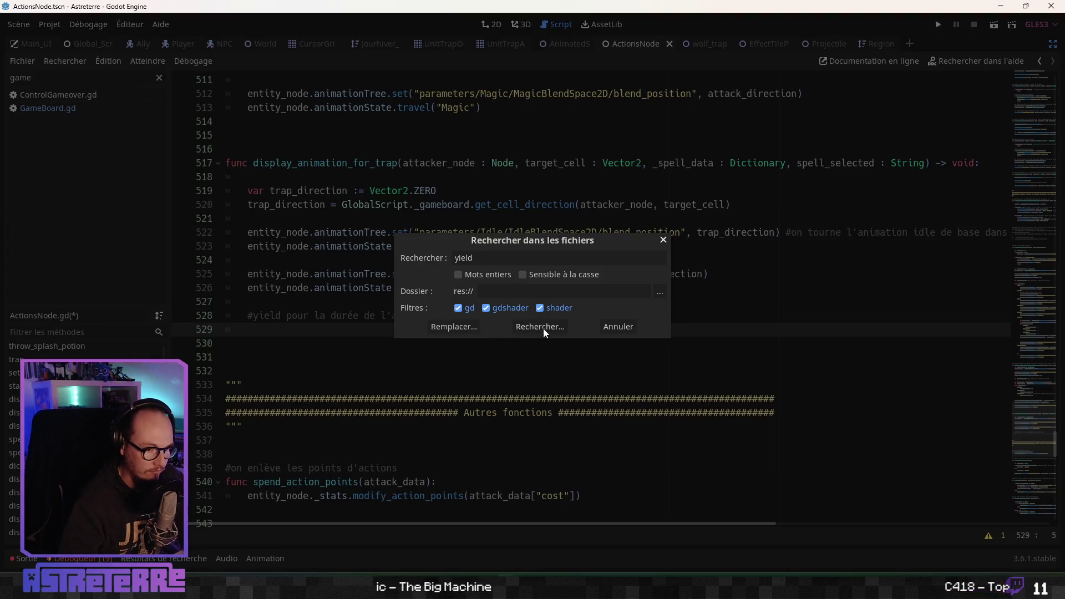
pyautogui.click(541, 326)
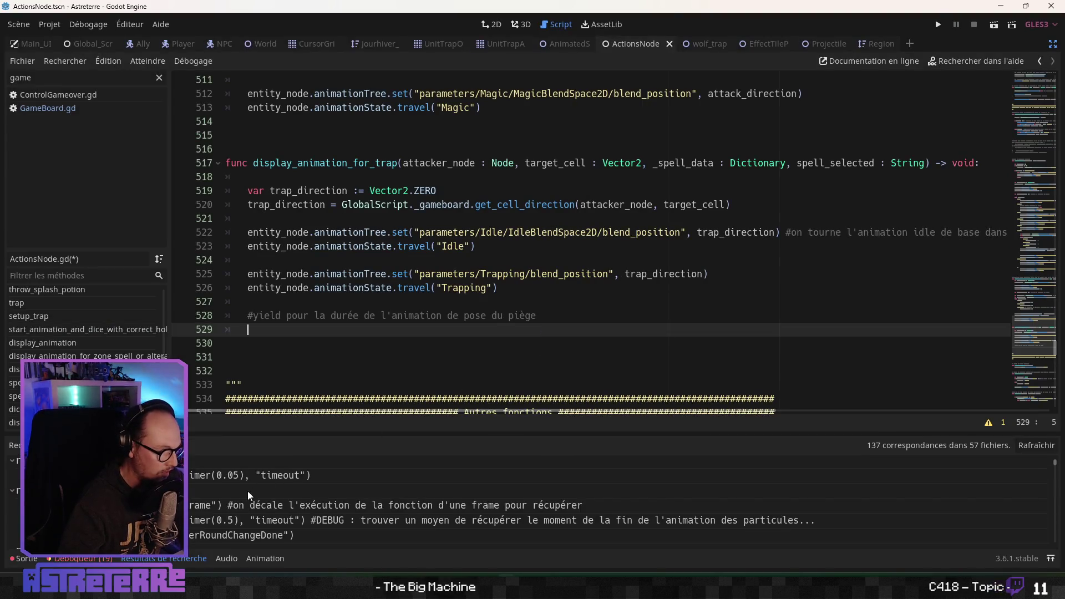
pyautogui.click(258, 478)
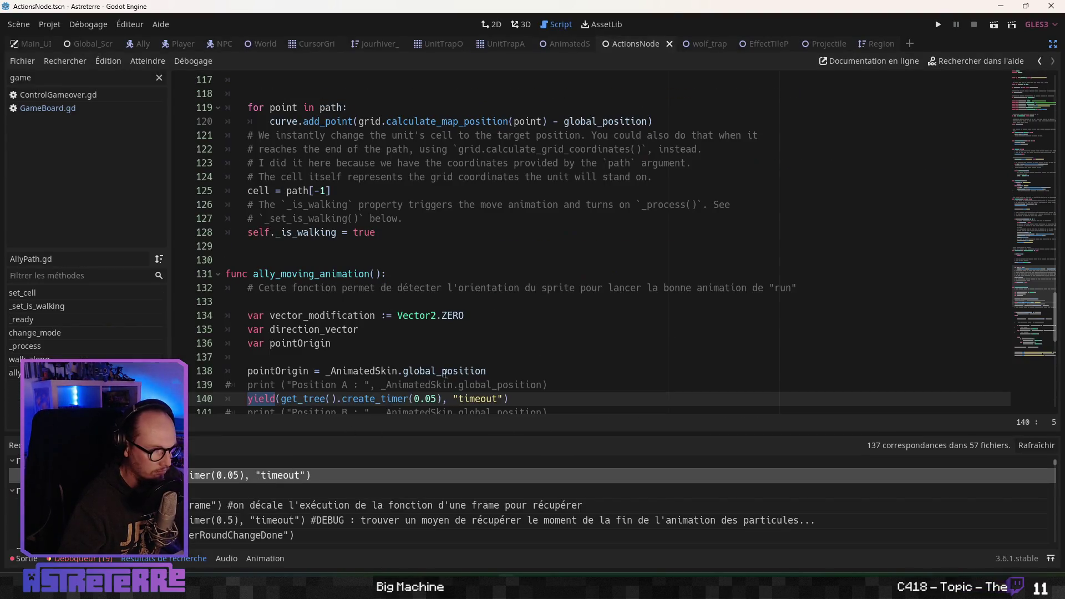
pyautogui.scroll(-2, 445, 373)
pyautogui.moveTo(508, 315); pyautogui.dragTo(250, 314)
pyautogui.hotkey('ctrl', 'c')
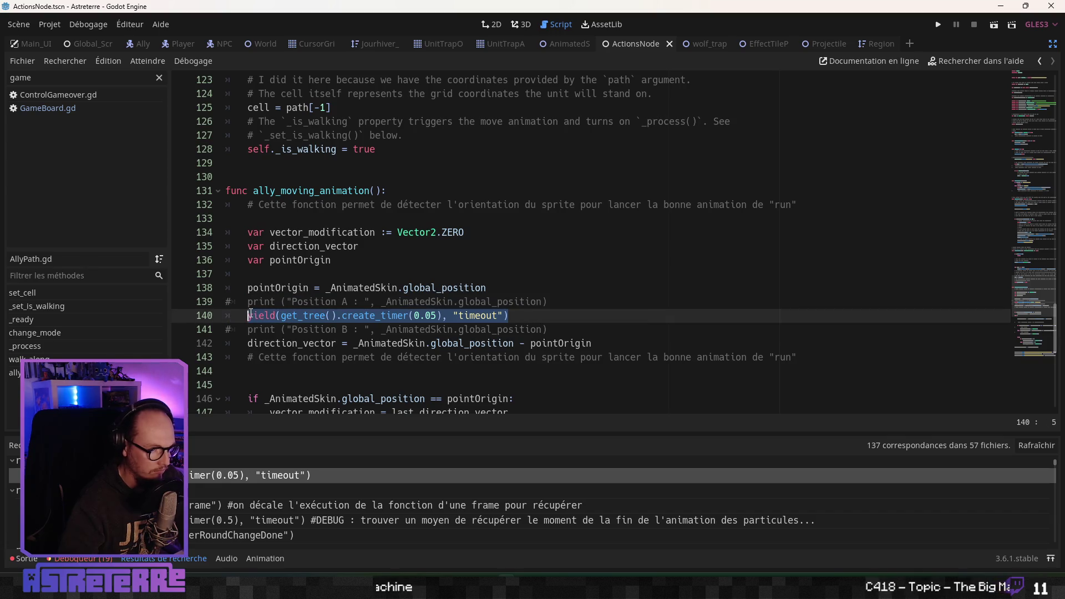
# Paste the create_timer(0.05) yield line onto line 529 of display_animation_for_trap
pyautogui.hotkey('alt', 'Left')
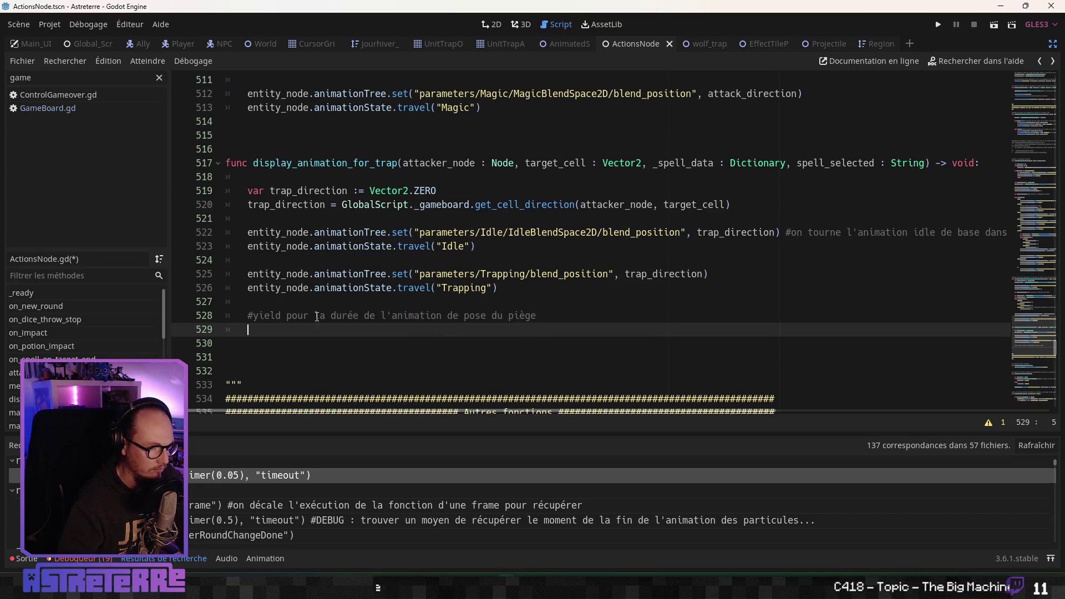
pyautogui.hotkey('ctrl', 'v')
pyautogui.click(432, 330)
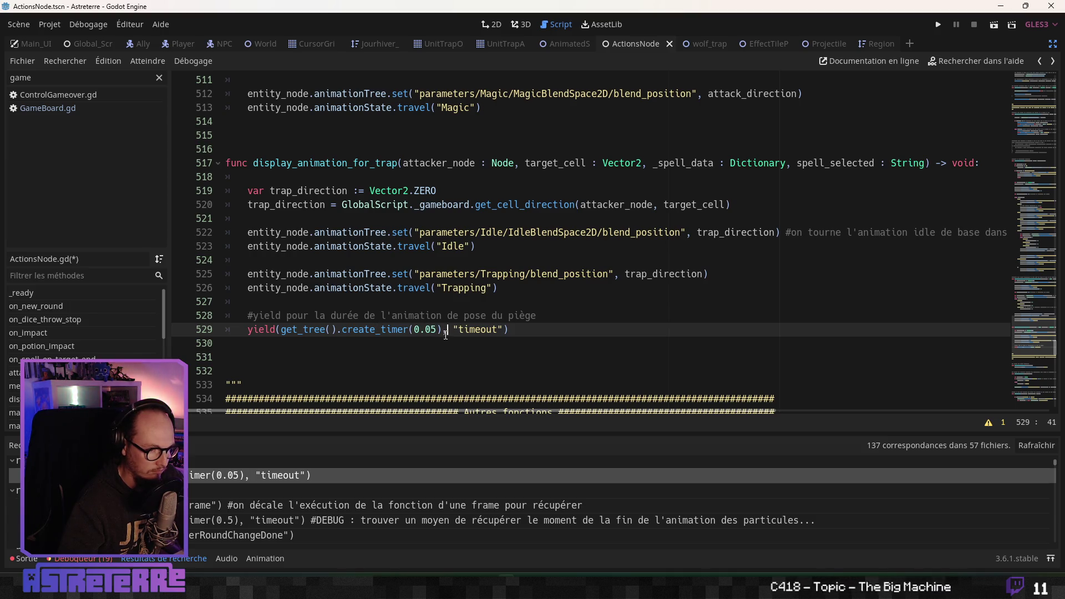
pyautogui.click(492, 329)
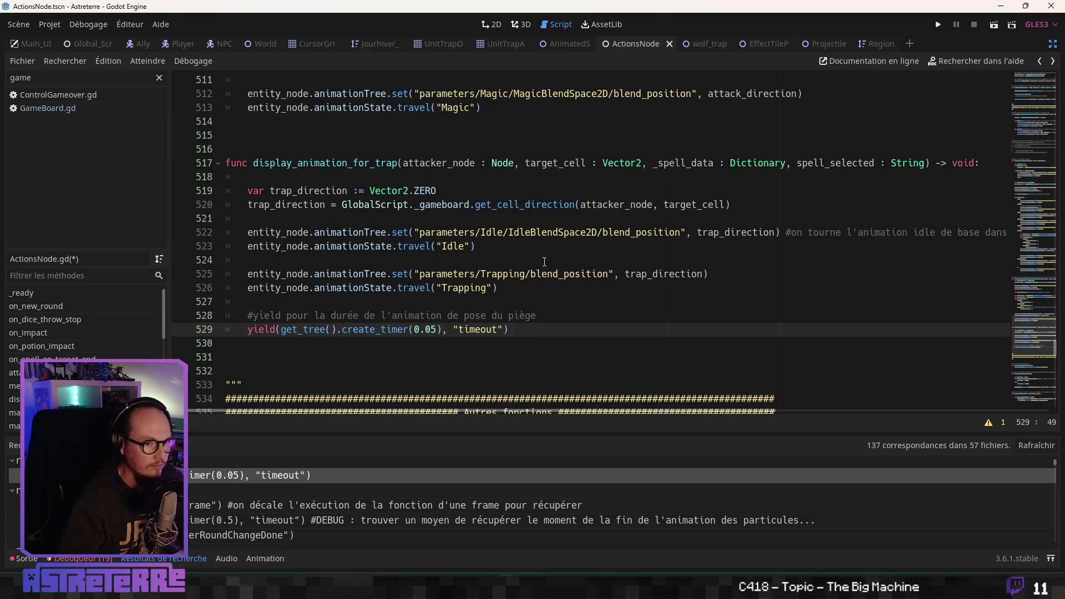
pyautogui.click(572, 43)
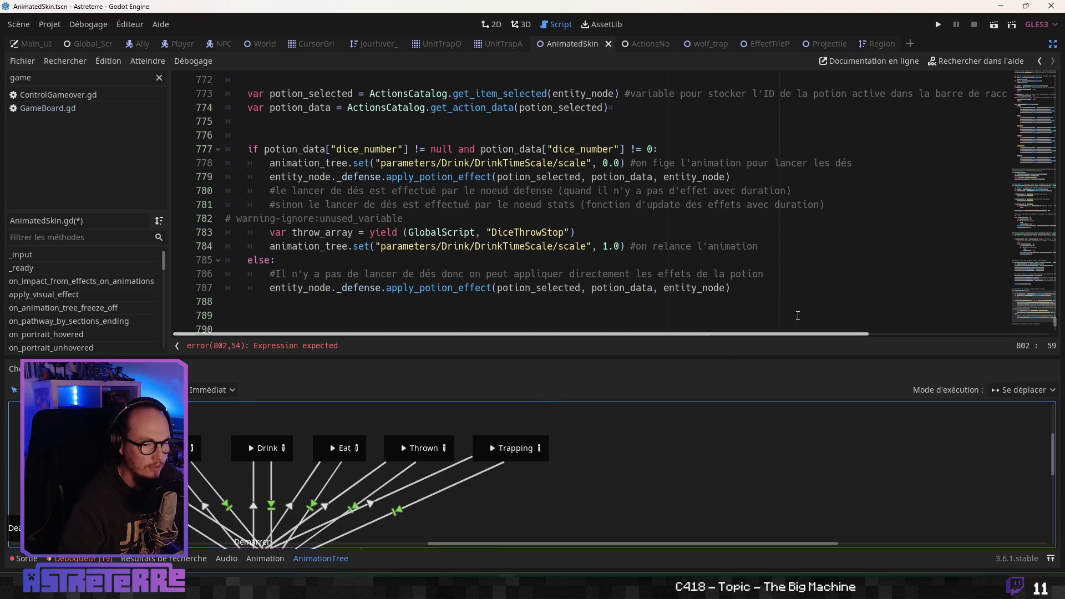
# Inspect the TrappingDown animation's keyframes at 0.2 seconds in the AnimationPlayer
pyautogui.click(1053, 43)
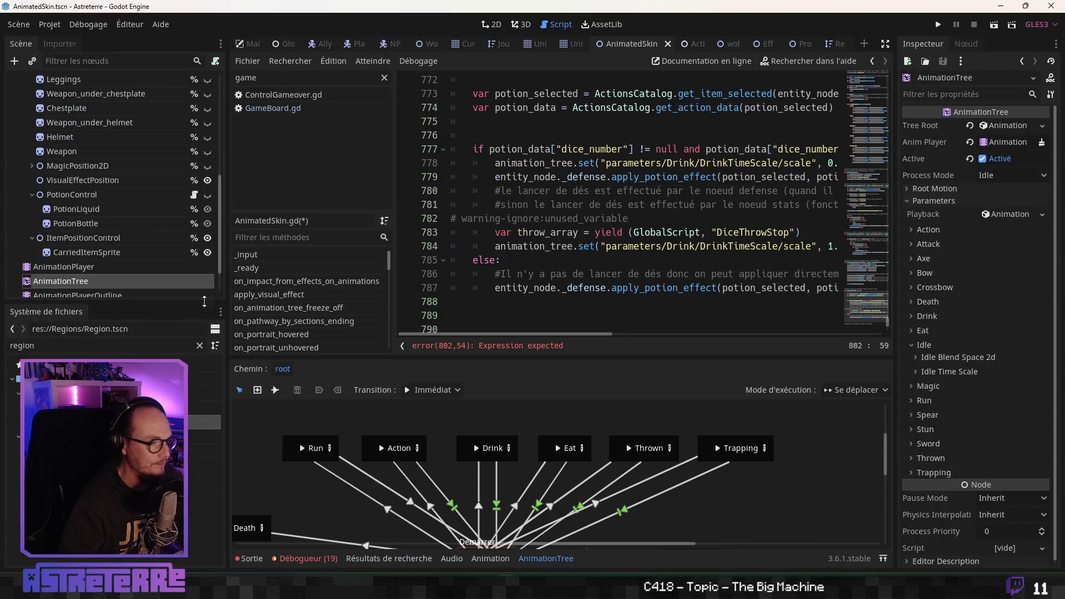
pyautogui.click(63, 266)
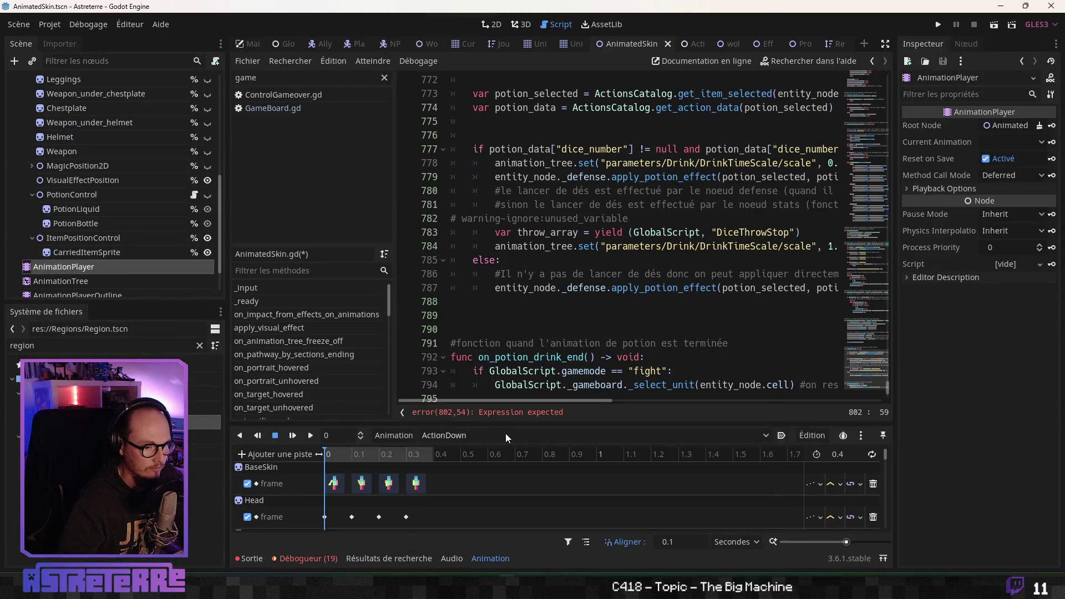
pyautogui.click(504, 434)
pyautogui.scroll(-5, 502, 291)
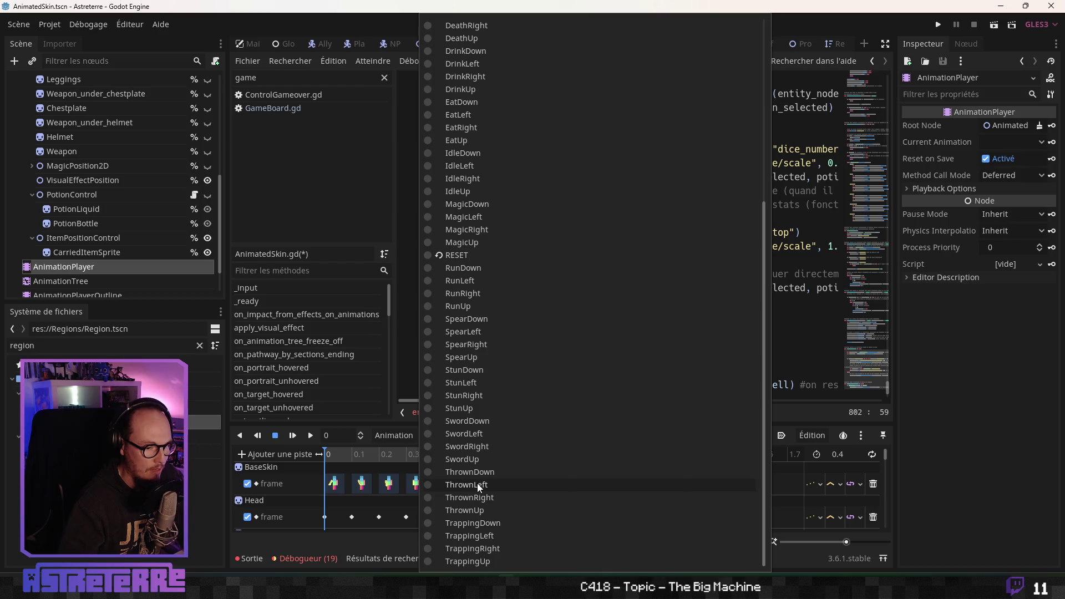
pyautogui.click(497, 525)
pyautogui.scroll(-1, 494, 524)
pyautogui.click(385, 456)
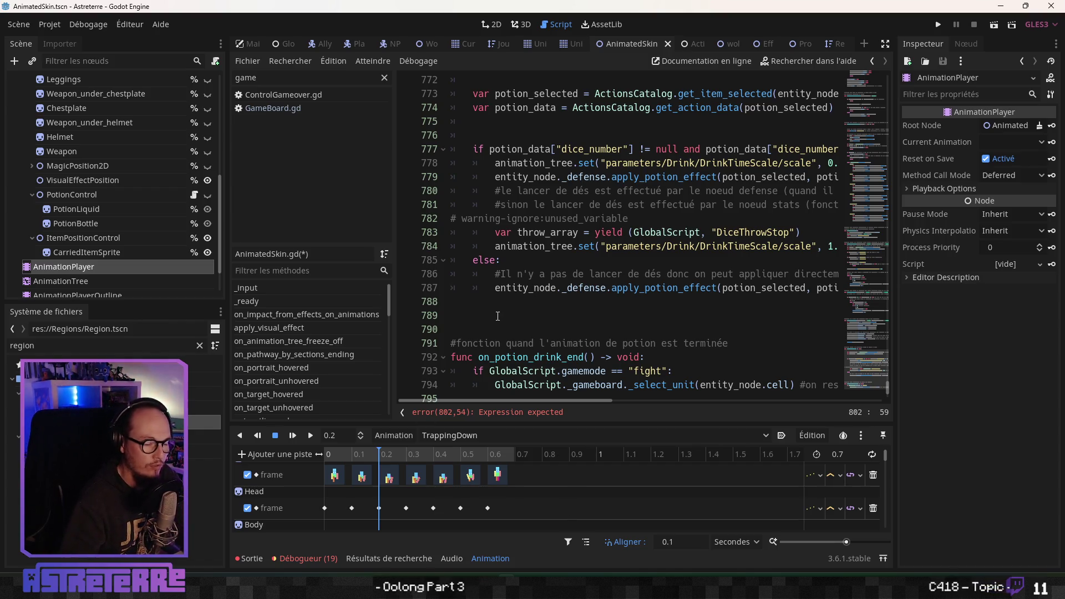
pyautogui.hotkey('alt', 'Left')
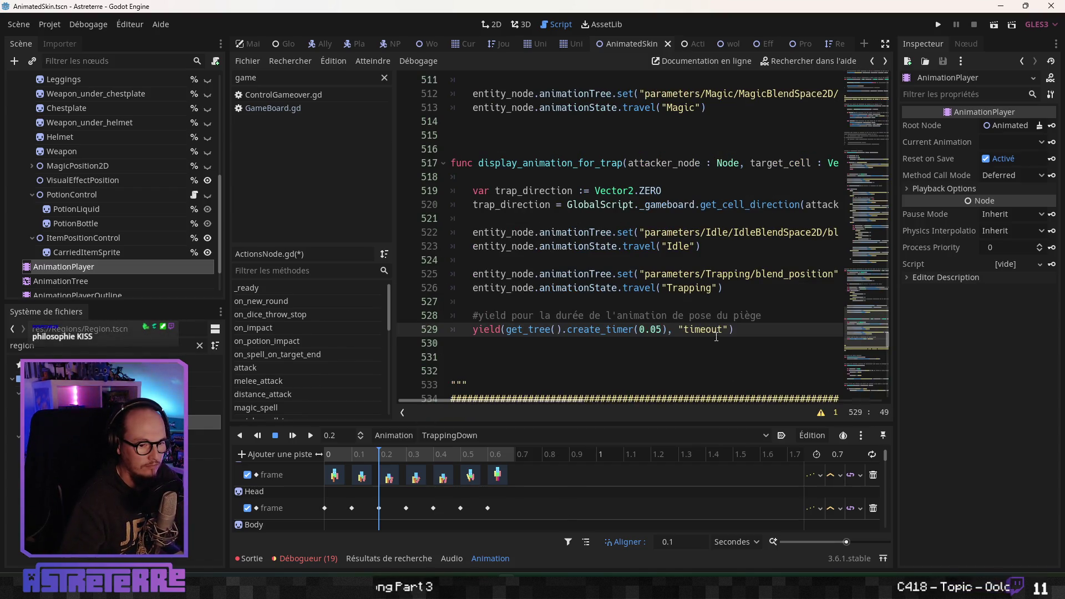
# Change the yield timer delay from 0.05 to 0.2 to match TrappingDown
pyautogui.doubleClick(658, 329)
pyautogui.write('2')
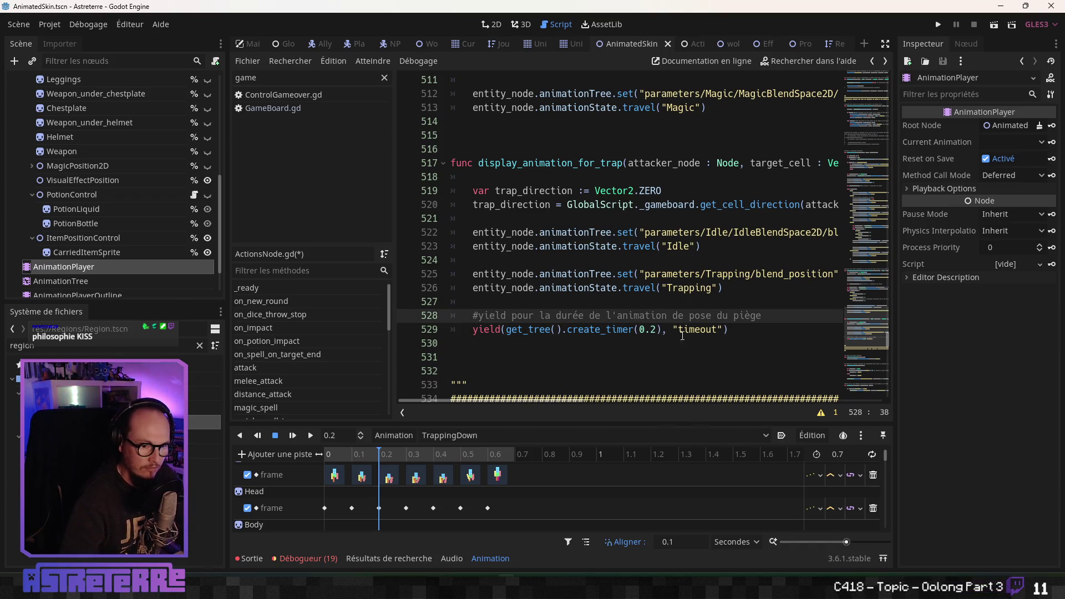
pyautogui.click(751, 342)
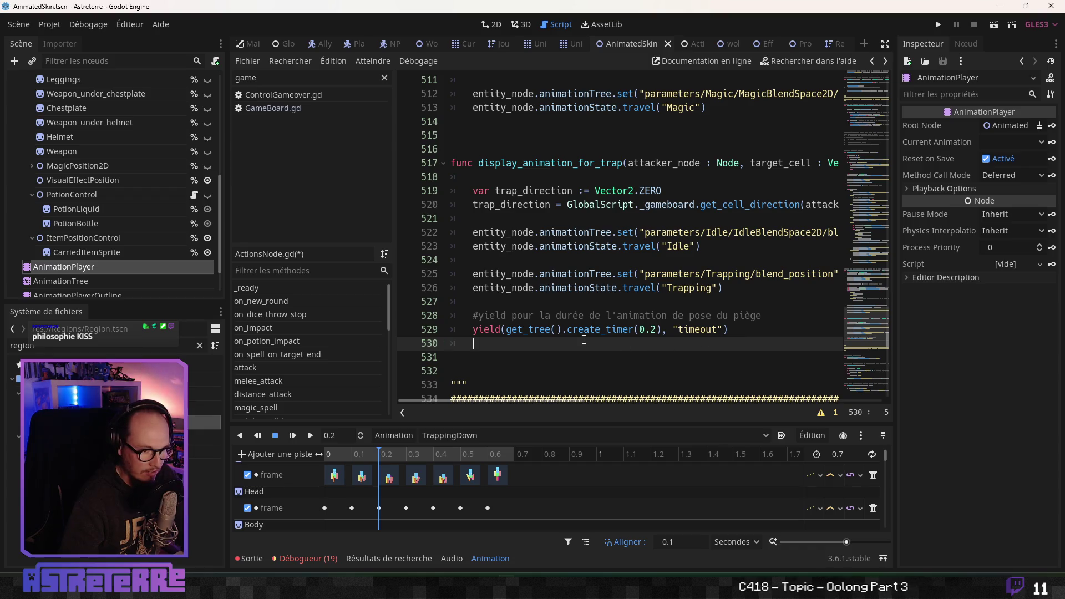
# Hide the side panels and bring up the AnimatedSkin script
pyautogui.scroll(-1, 584, 340)
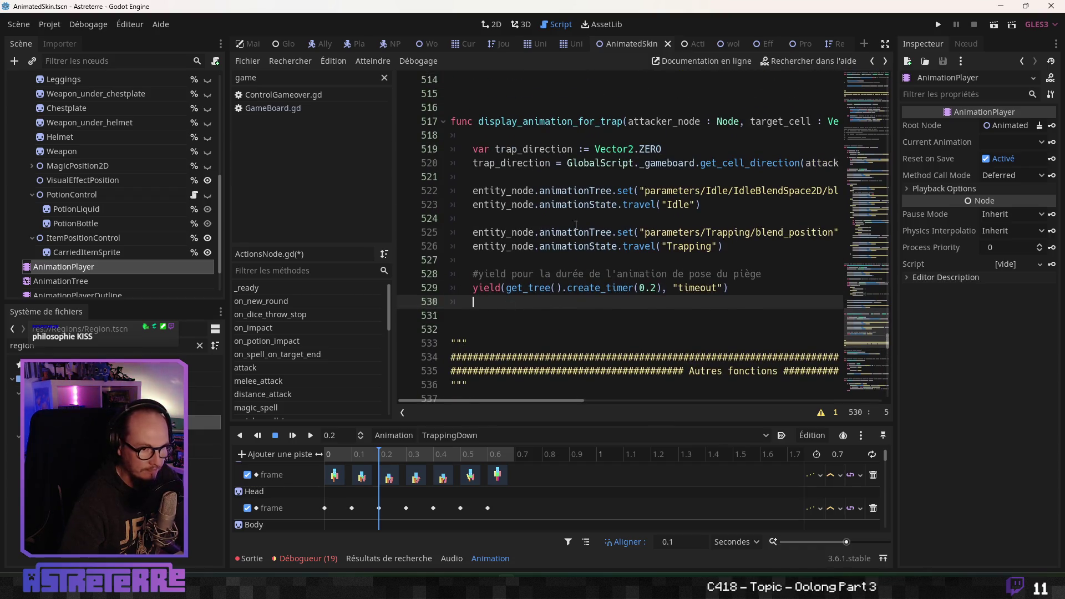
pyautogui.click(885, 43)
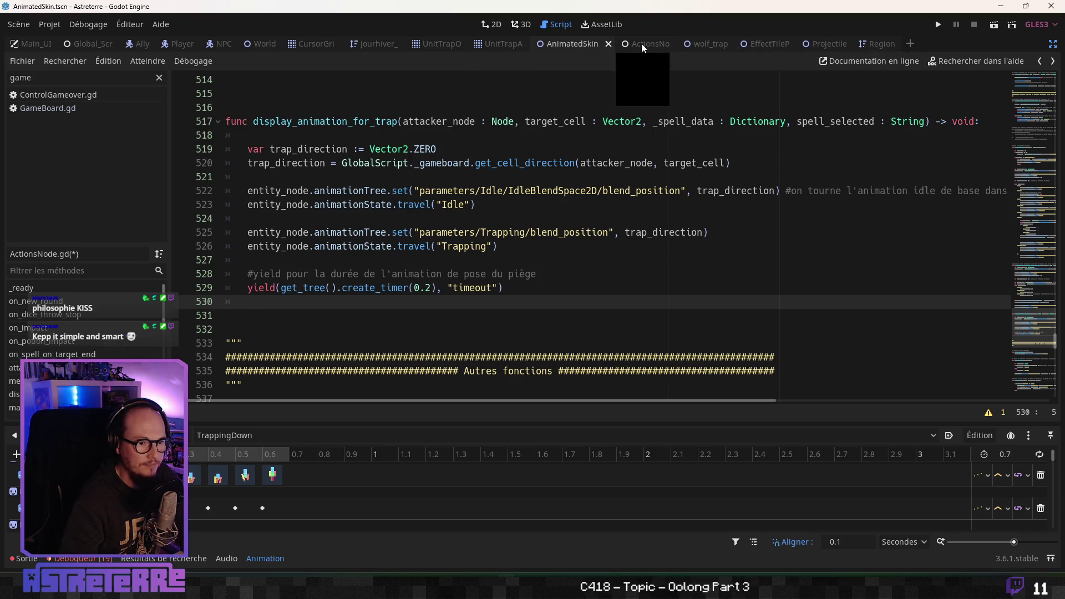
pyautogui.click(584, 43)
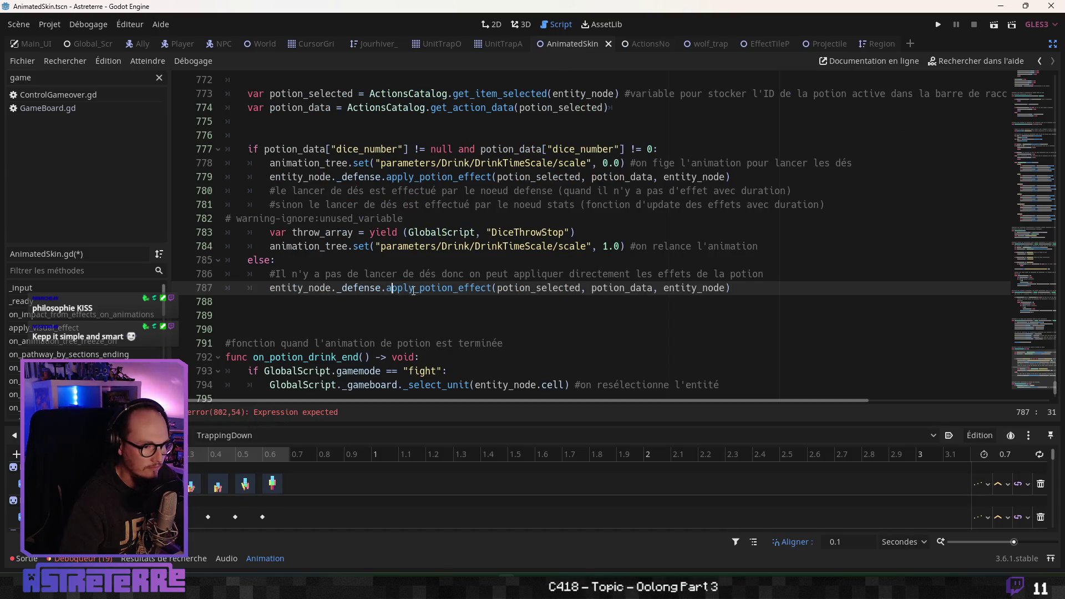
# Cut the trap variable lines and the TrapCreation call out of on_trap
pyautogui.scroll(-2, 415, 294)
pyautogui.scroll(-5, 83, 343)
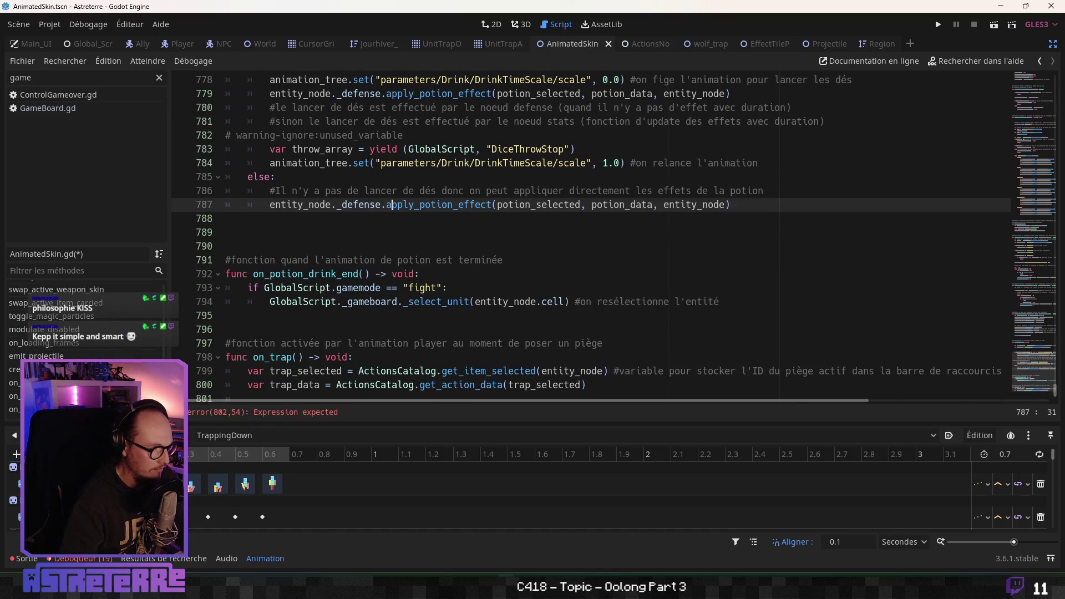
pyautogui.click(33, 409)
pyautogui.click(400, 302)
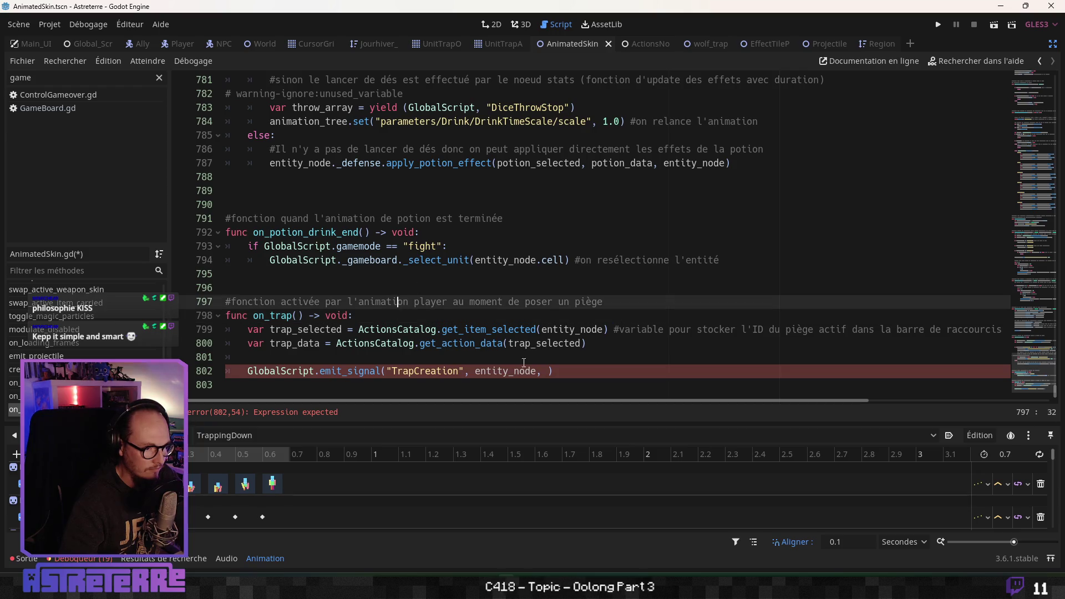
pyautogui.click(554, 370)
pyautogui.moveTo(554, 371)
pyautogui.mouseDown()
pyautogui.moveTo(249, 360)
pyautogui.moveTo(242, 347)
pyautogui.moveTo(243, 372)
pyautogui.mouseUp()
pyautogui.moveTo(588, 344); pyautogui.dragTo(208, 328)
pyautogui.press('Return')
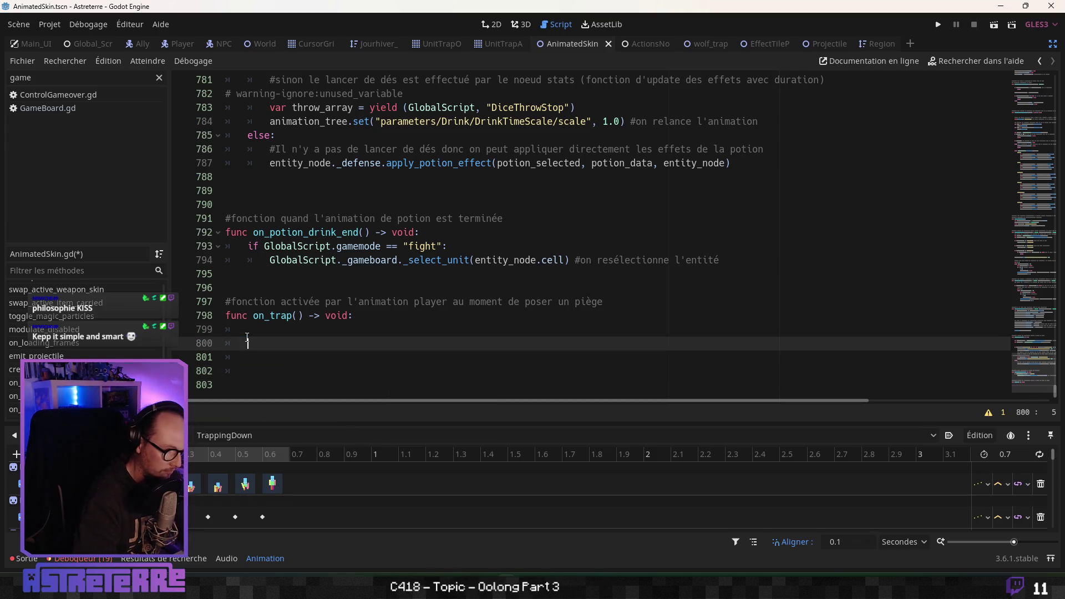
pyautogui.write('pass')
# Clear stray characters and blank lines so on_trap holds only pass, and save
pyautogui.click(248, 335)
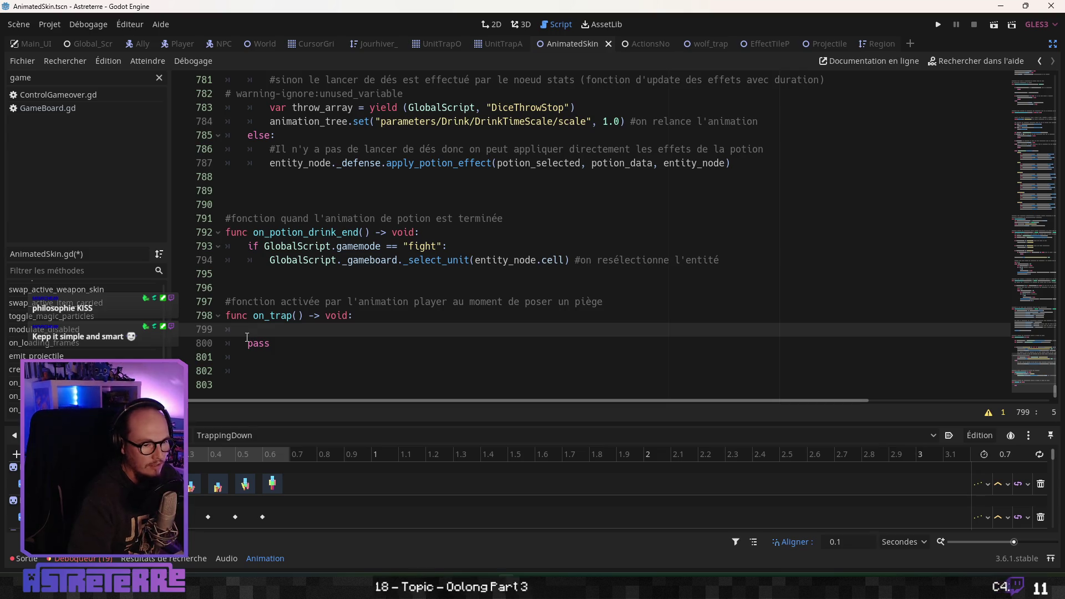
pyautogui.press('Down')
pyautogui.press('Up')
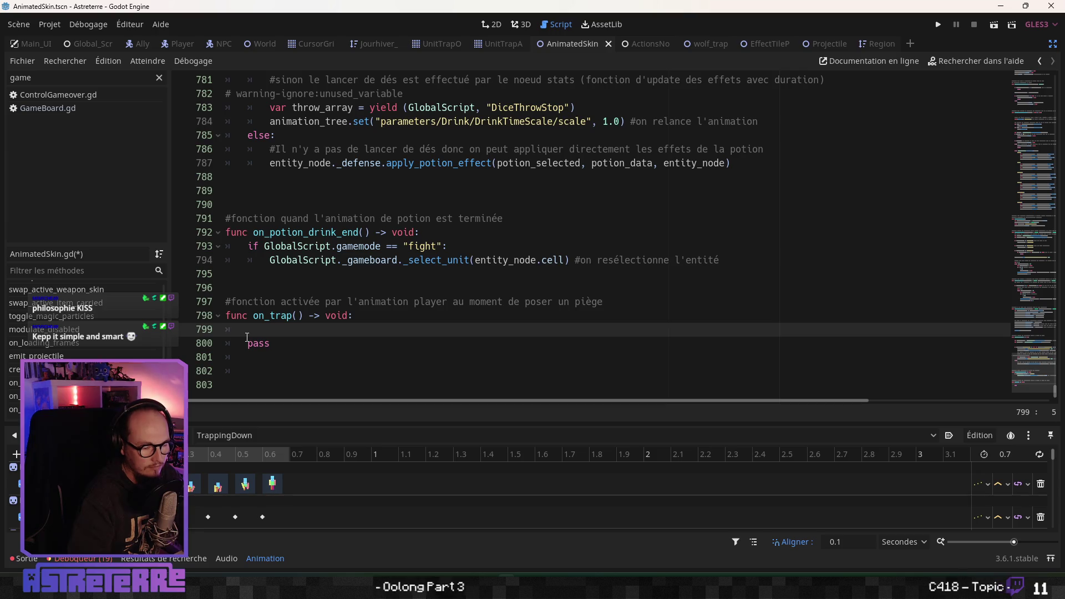
pyautogui.write('4')
pyautogui.press('BackSpace')
pyautogui.press('Down')
pyautogui.press('Up')
pyautogui.press('Down')
pyautogui.press('Down')
pyautogui.press('Down')
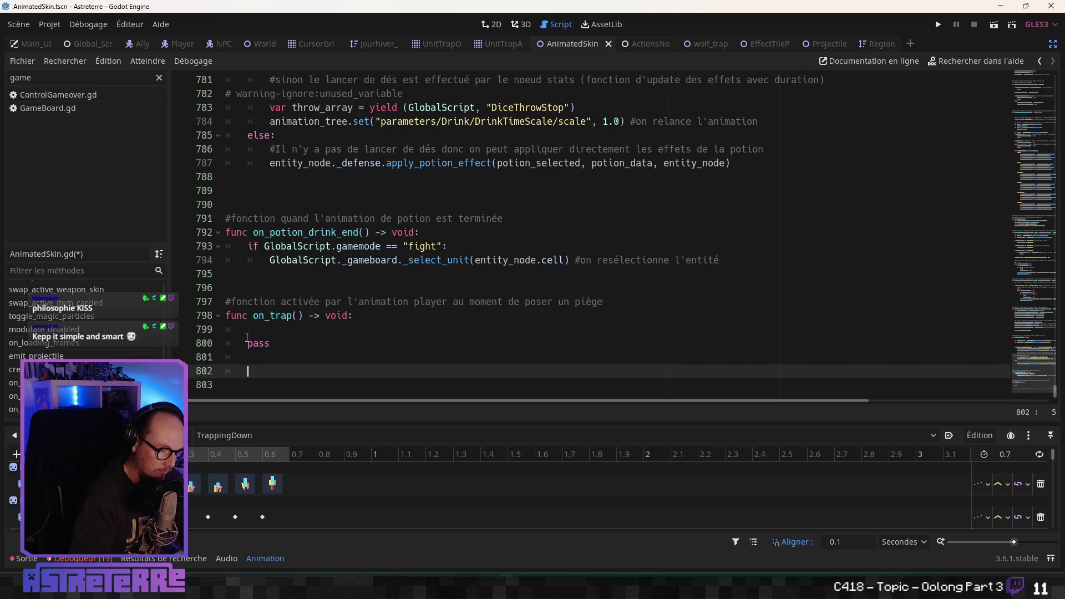
pyautogui.press('BackSpace')
pyautogui.press('BackSpace')
pyautogui.press('BackSpace')
pyautogui.press('Return')
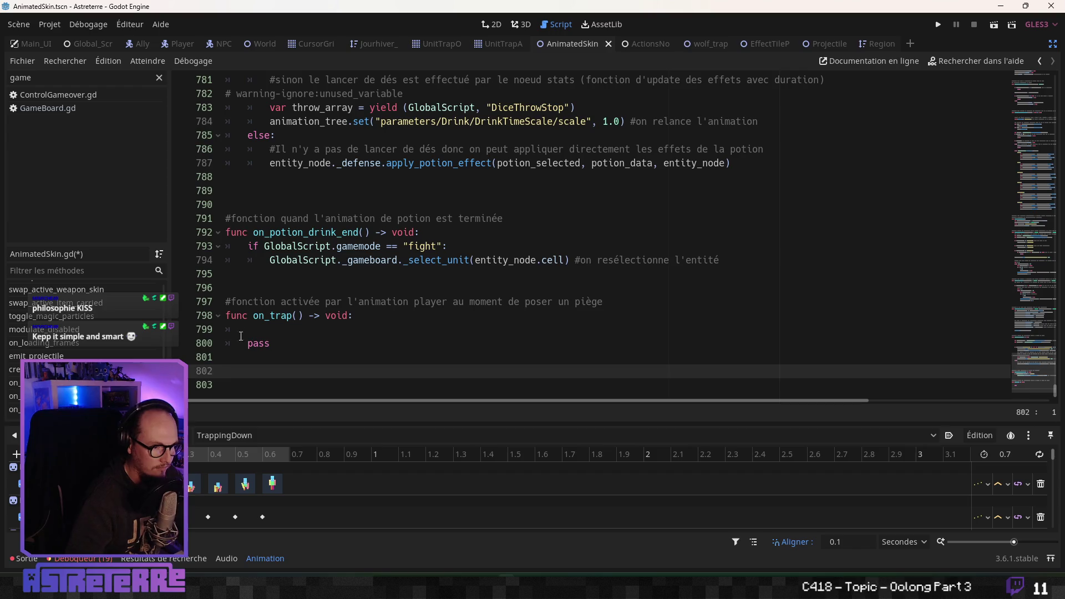
pyautogui.click(298, 302)
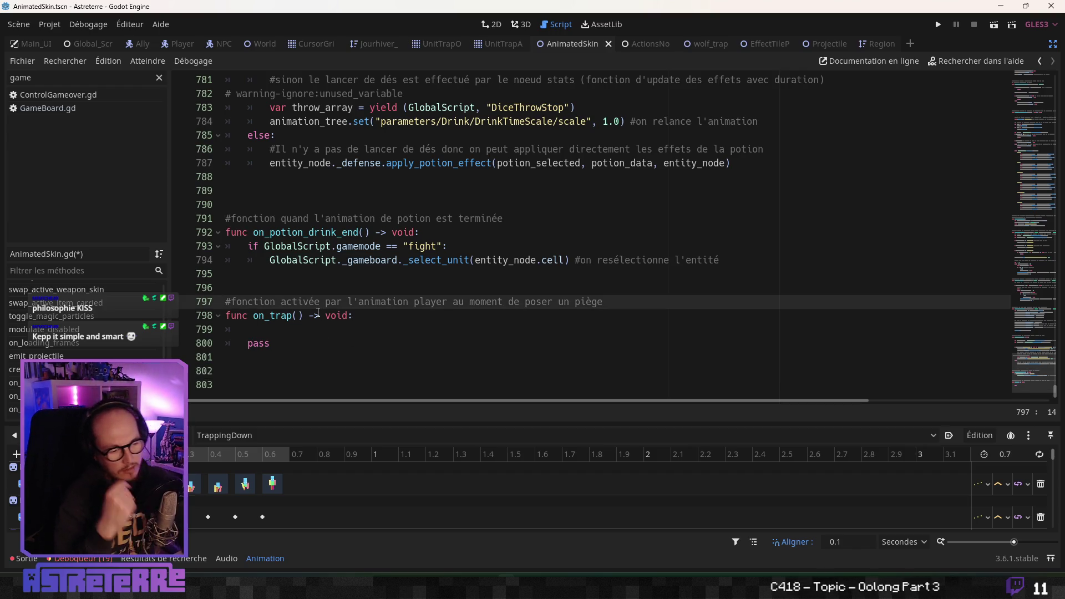
pyautogui.hotkey('ctrl', 's')
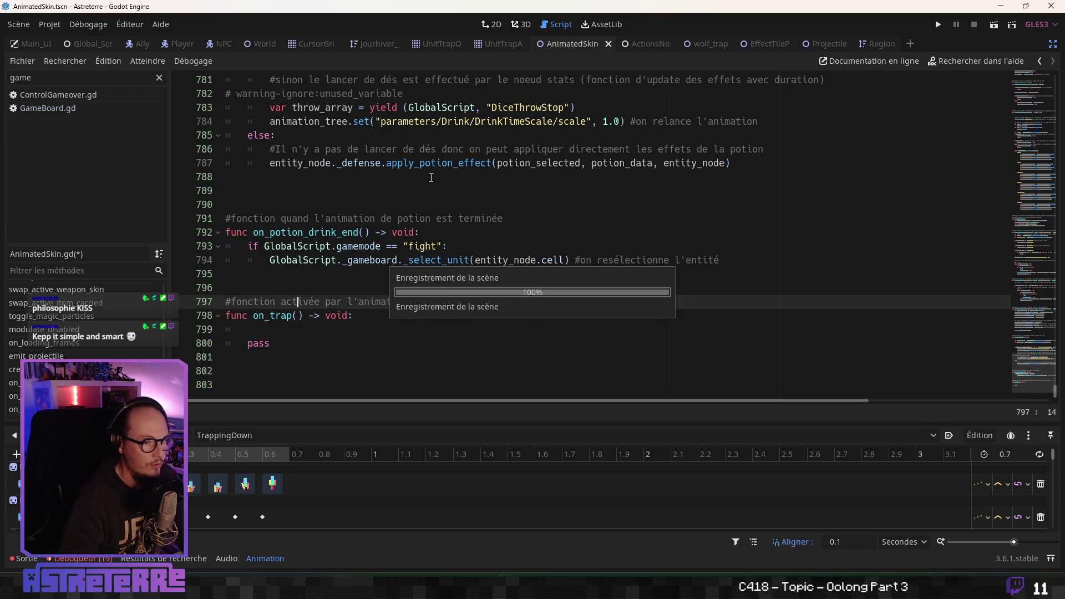
pyautogui.click(635, 44)
# After the timer yield, add GlobalScript.emit_signal("TrapCreation", ...) with attacker_node as its first argument
pyautogui.scroll(-2, 289, 277)
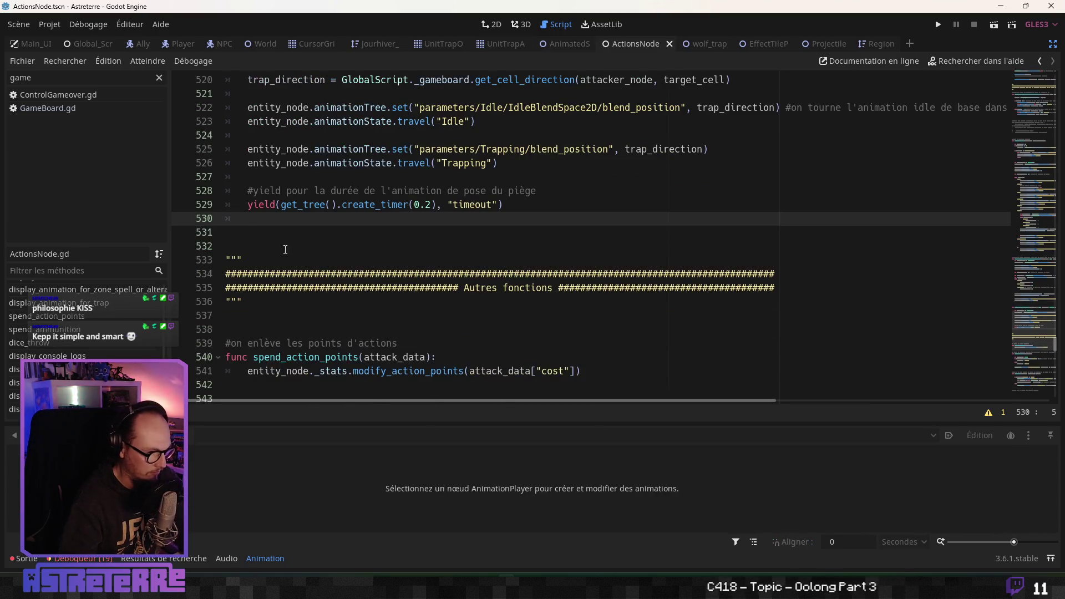
pyautogui.scroll(1, 282, 255)
pyautogui.press('Return')
pyautogui.press('Return')
pyautogui.press('Up')
pyautogui.write('GlobalScript.emit_signal("TrapCreation", entity_node,')
pyautogui.click(551, 276)
pyautogui.scroll(1, 551, 277)
pyautogui.doubleClick(438, 121)
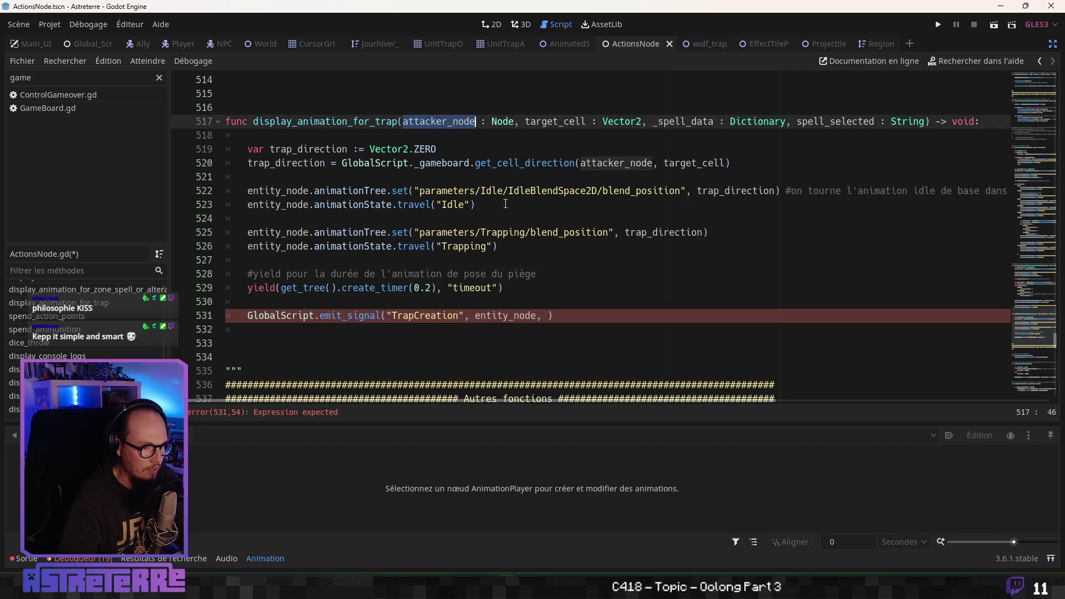
pyautogui.hotkey('ctrl', 'c')
pyautogui.doubleClick(521, 315)
pyautogui.hotkey('ctrl', 'v')
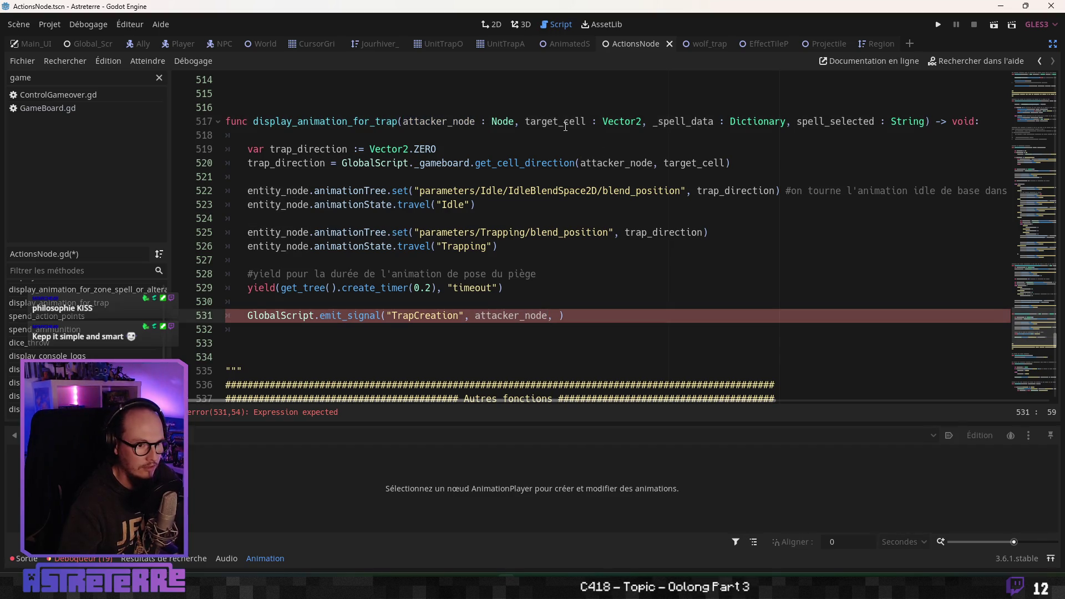
# Add target_cell as the second TrapCreation argument
pyautogui.doubleClick(555, 121)
pyautogui.hotkey('ctrl', 'c')
pyautogui.click(561, 315)
pyautogui.hotkey('ctrl', 'v')
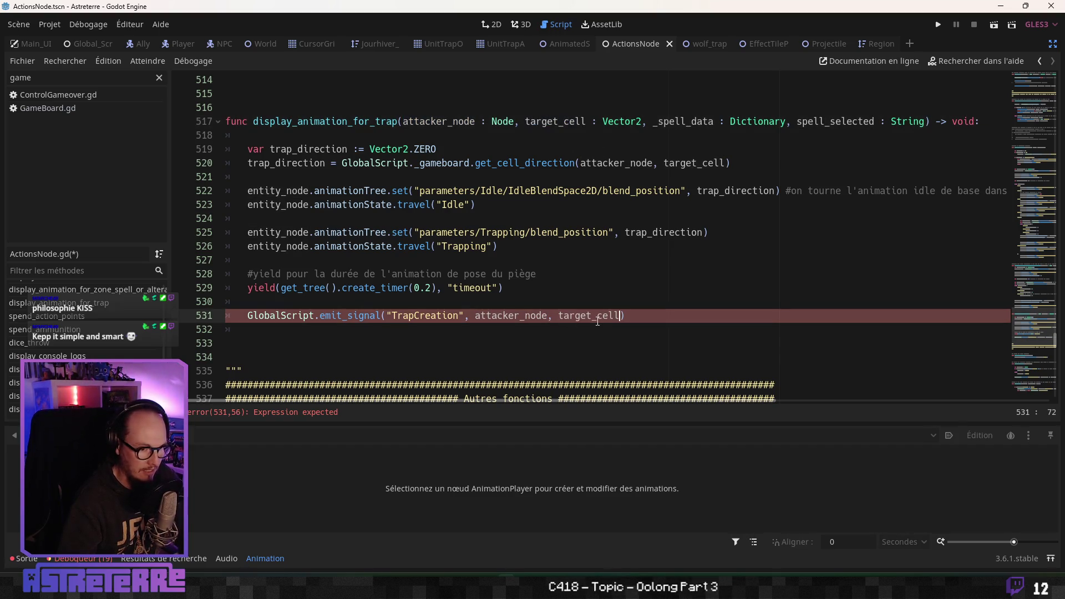
pyautogui.write(', spe')
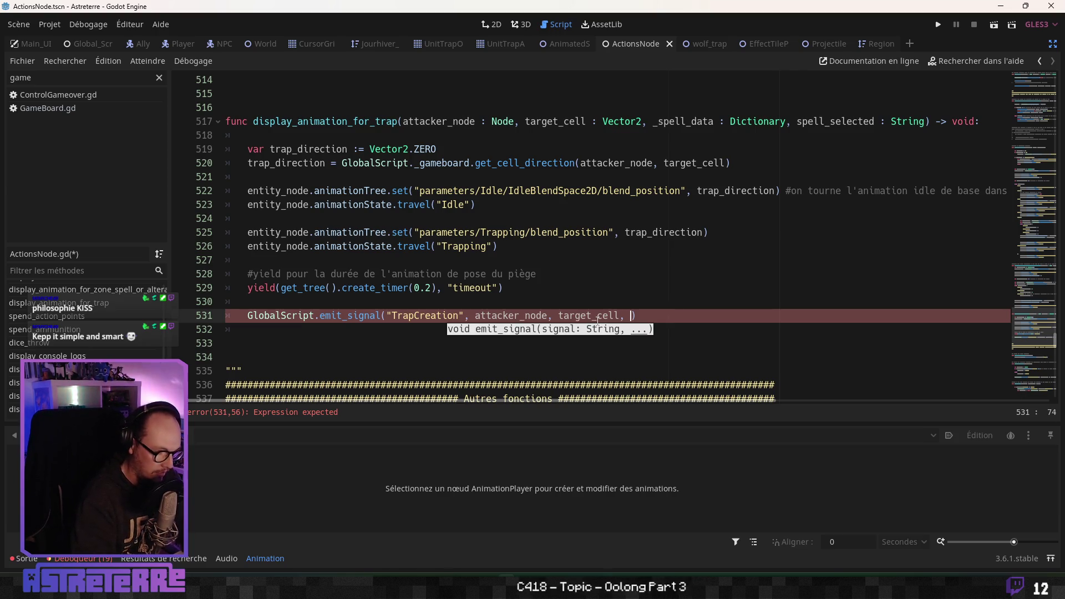
pyautogui.press('BackSpace')
pyautogui.press('BackSpace')
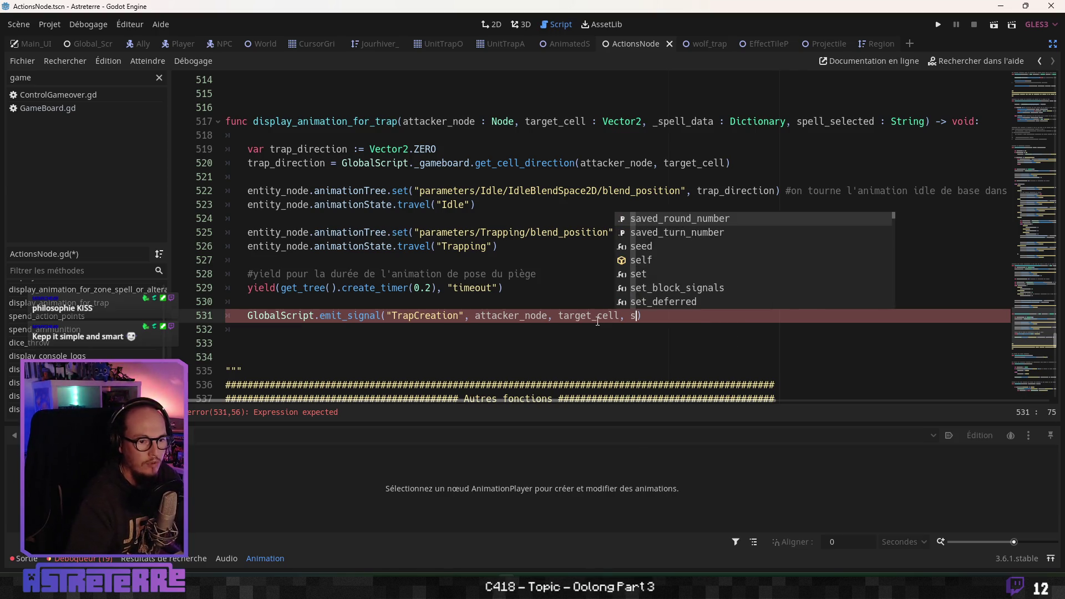
# Rename the spell data and spell_selected parameters to trap_data and trap_selected
pyautogui.click(603, 121)
pyautogui.moveTo(686, 121); pyautogui.dragTo(654, 121)
pyautogui.press('BackSpace')
pyautogui.press('Delete')
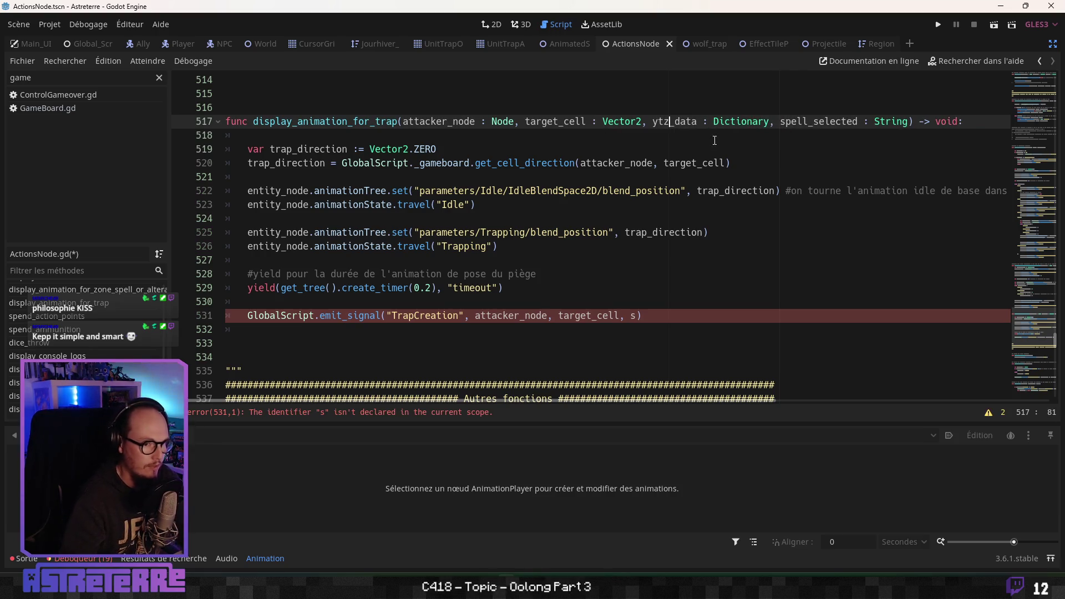
pyautogui.write('trap_')
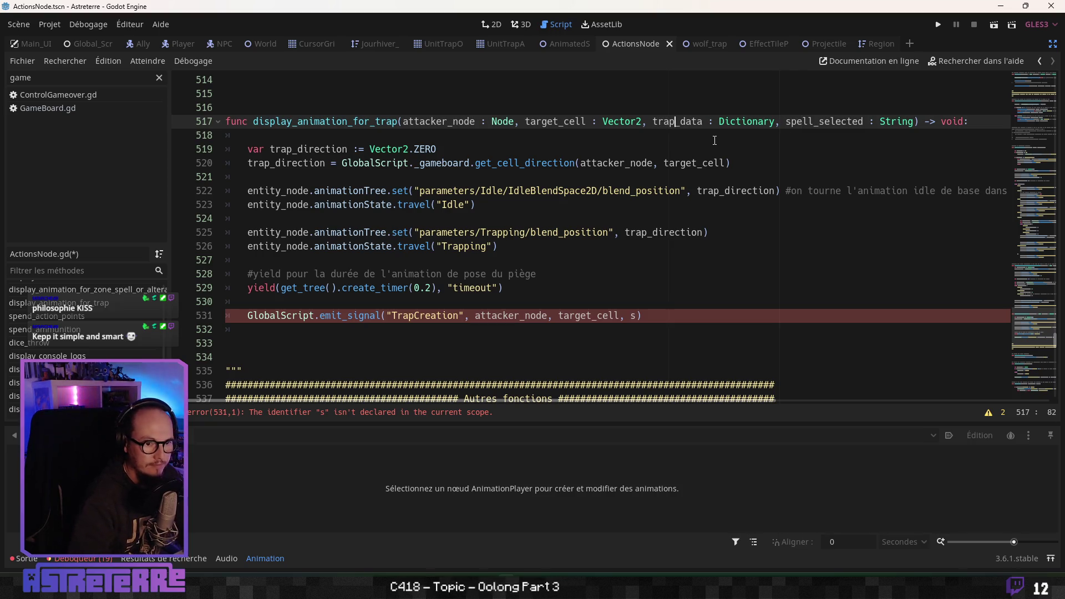
pyautogui.click(813, 121)
pyautogui.moveTo(813, 121); pyautogui.dragTo(786, 121)
pyautogui.write('trap')
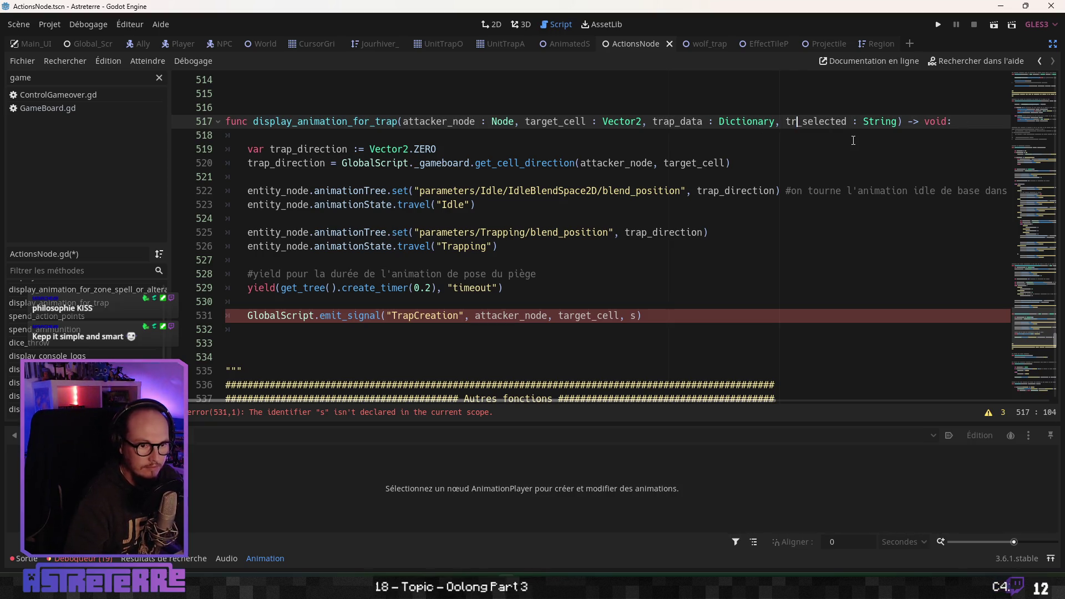
# Replace the placeholder third argument with trap_data using autocomplete
pyautogui.click(634, 217)
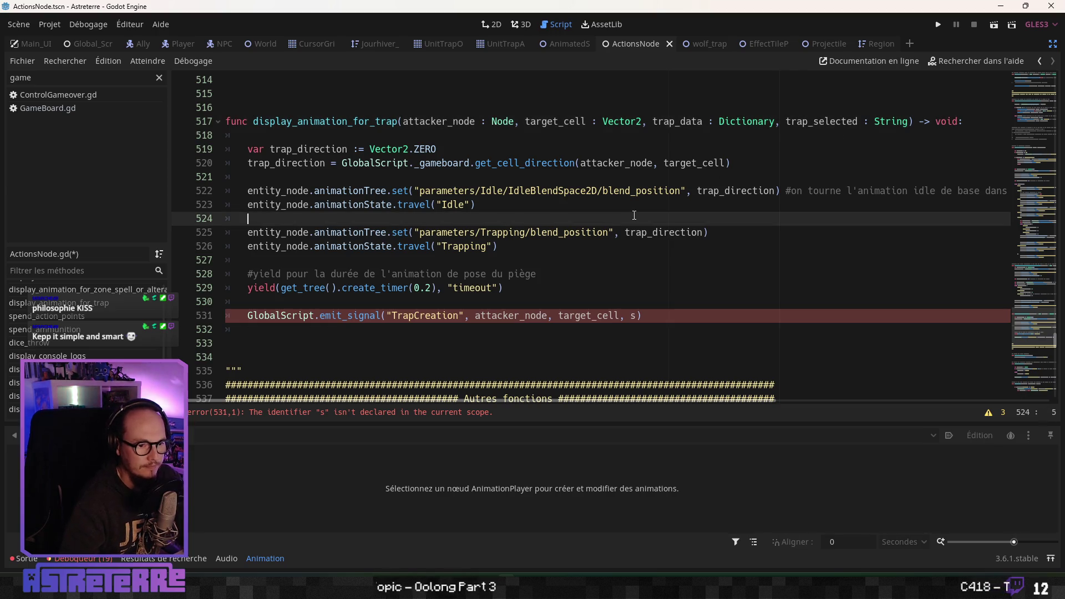
pyautogui.click(638, 163)
pyautogui.press('Up')
pyautogui.press('Up')
pyautogui.click(599, 284)
pyautogui.doubleClick(634, 316)
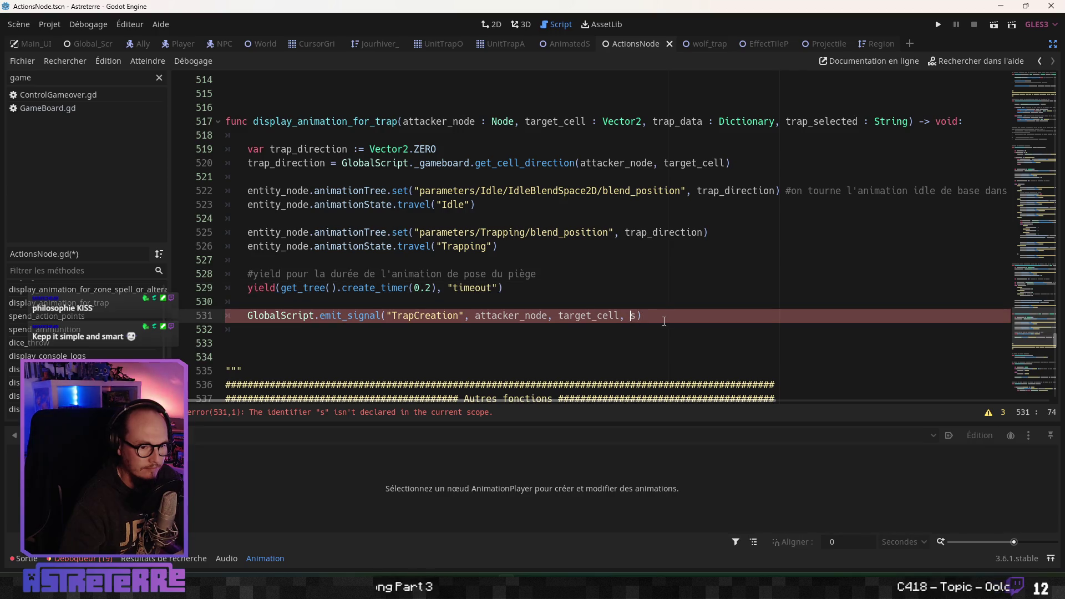
pyautogui.write('tr')
pyautogui.press('Down')
pyautogui.press('Down')
pyautogui.press('Down')
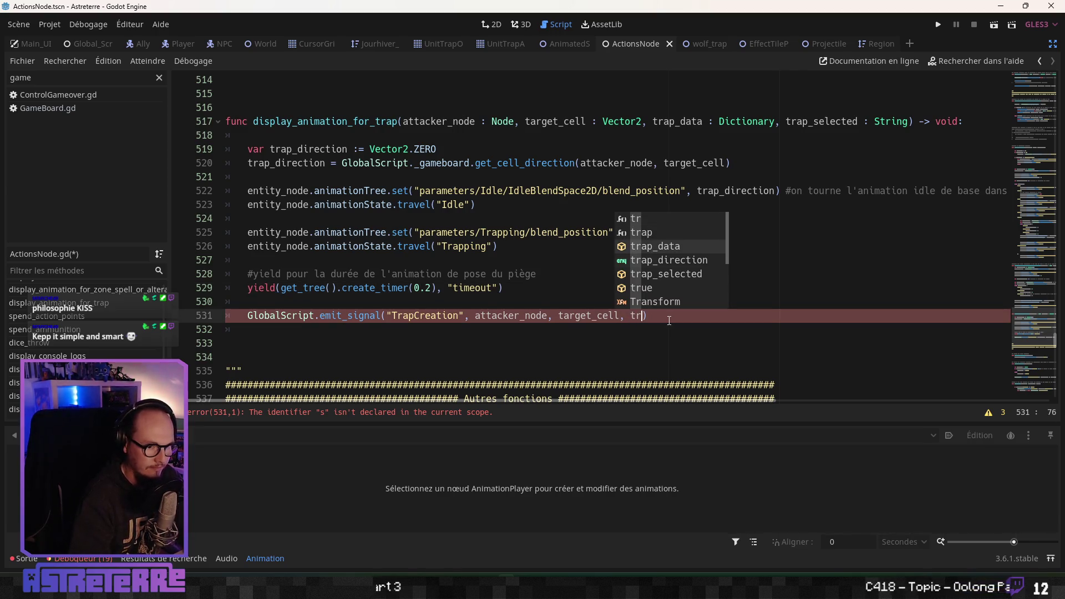
pyautogui.press('Up')
pyautogui.press('Return')
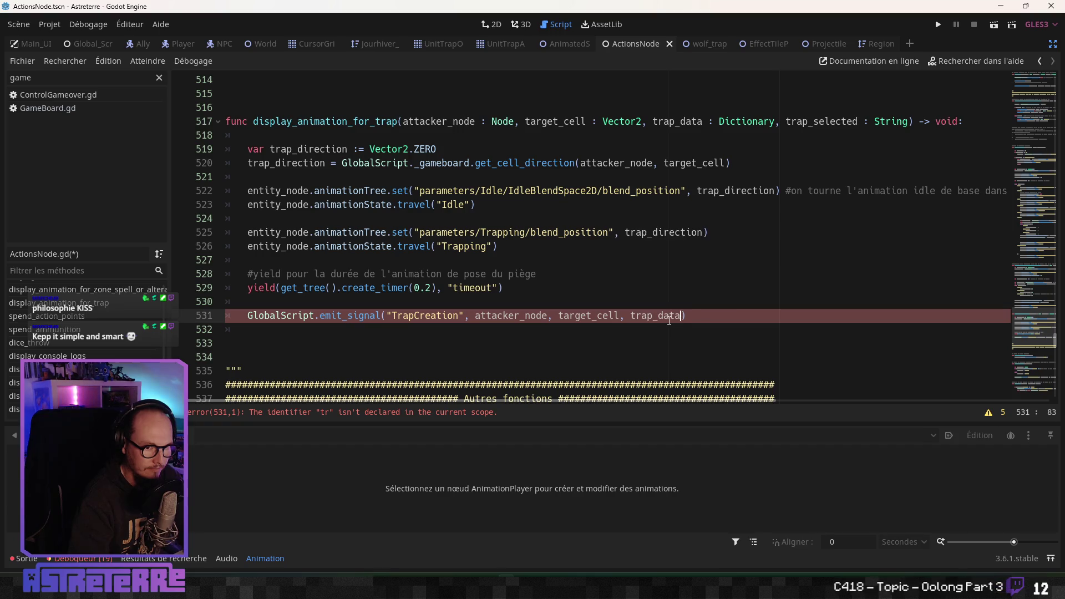
# Append trap_selected as the last signal argument and save ActionsNode.gd
pyautogui.write(', trap')
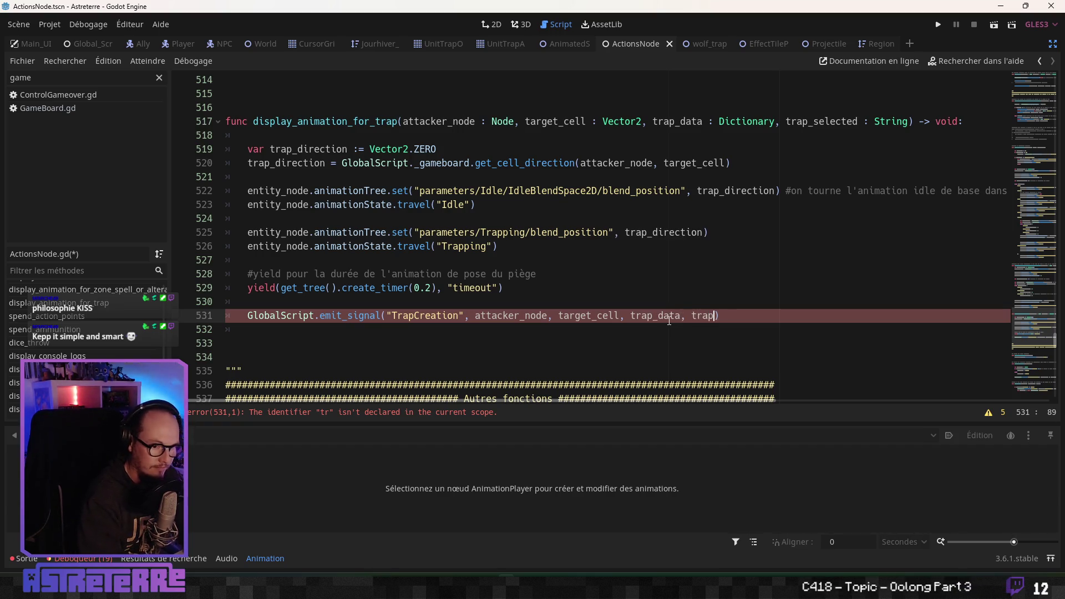
pyautogui.press('Down')
pyautogui.press('Down')
pyautogui.press('Down')
pyautogui.press('Return')
pyautogui.press('Up')
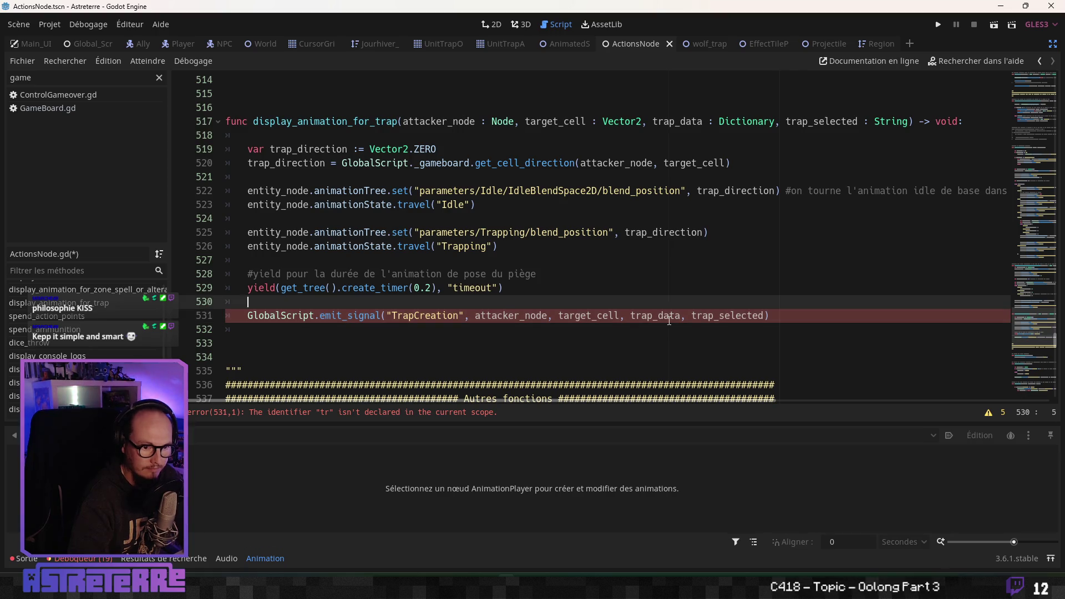
pyautogui.hotkey('ctrl', 's')
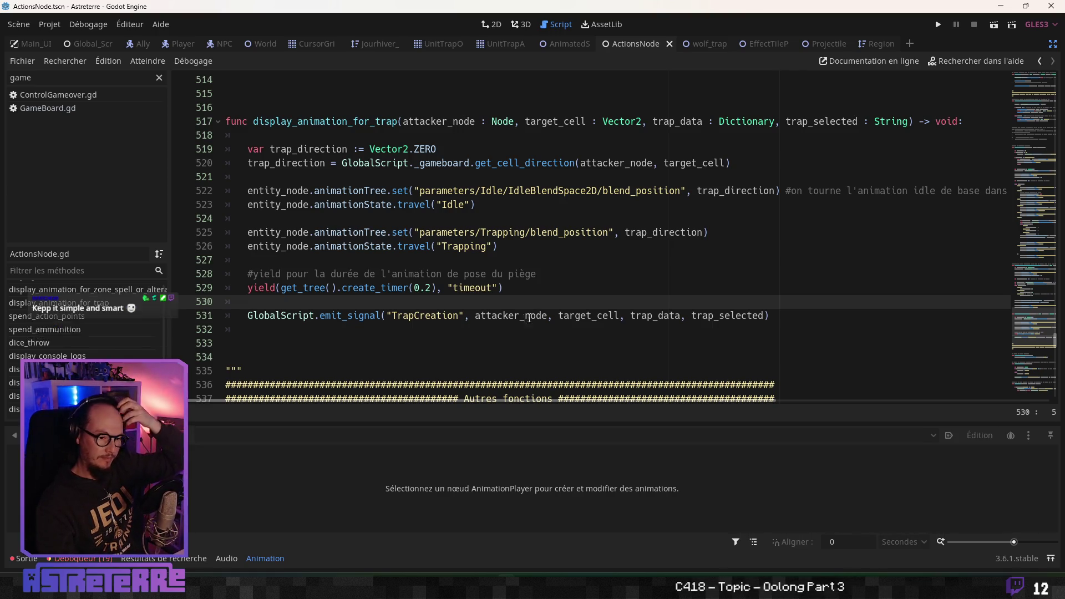
pyautogui.click(548, 321)
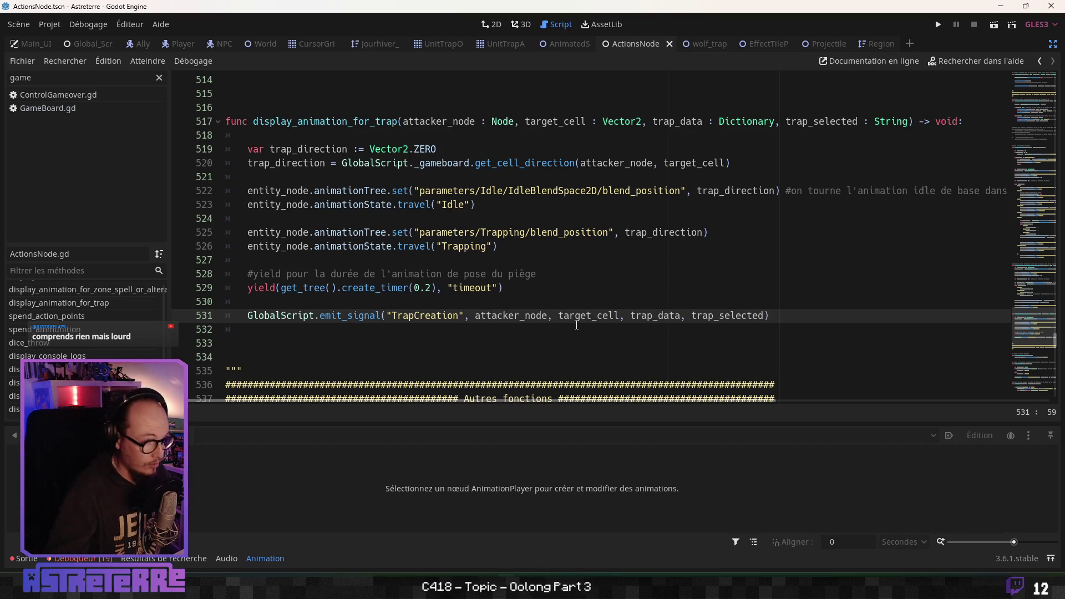
pyautogui.press('Up')
pyautogui.press('Up')
pyautogui.press('Up')
pyautogui.click(580, 278)
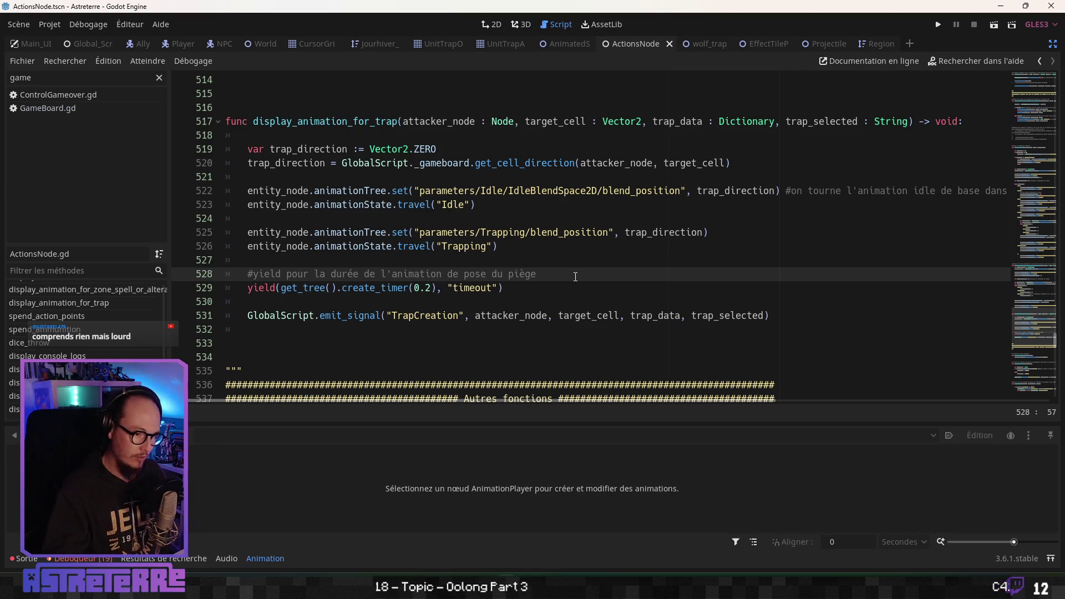
pyautogui.click(575, 315)
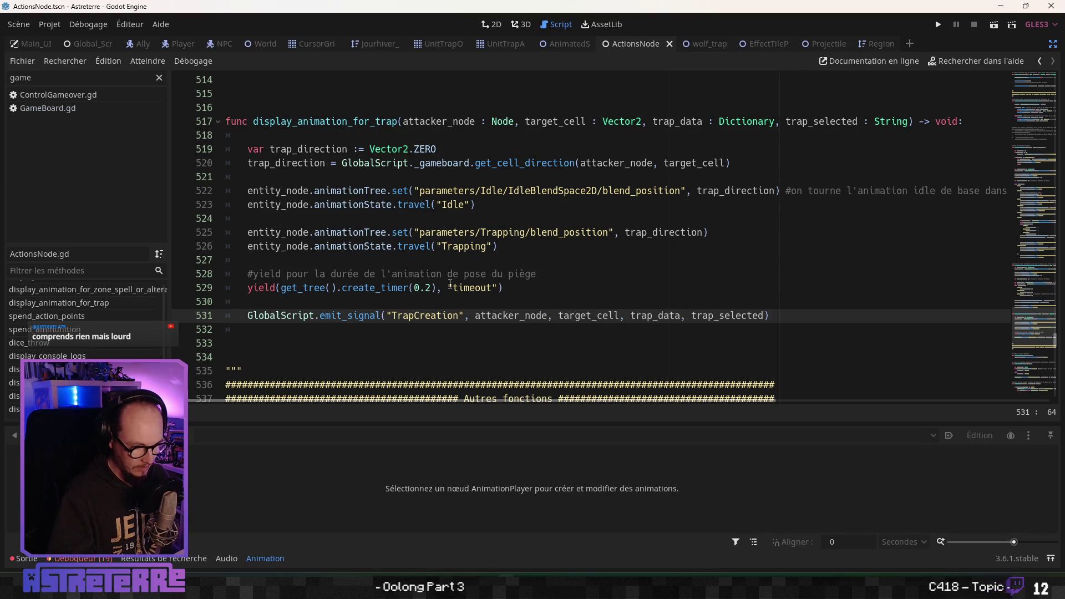
pyautogui.click(399, 315)
pyautogui.doubleClick(400, 315)
pyautogui.click(86, 107)
# On line 188, connect TrapCreation to self's on_trap_creation handler
pyautogui.scroll(-4, 484, 305)
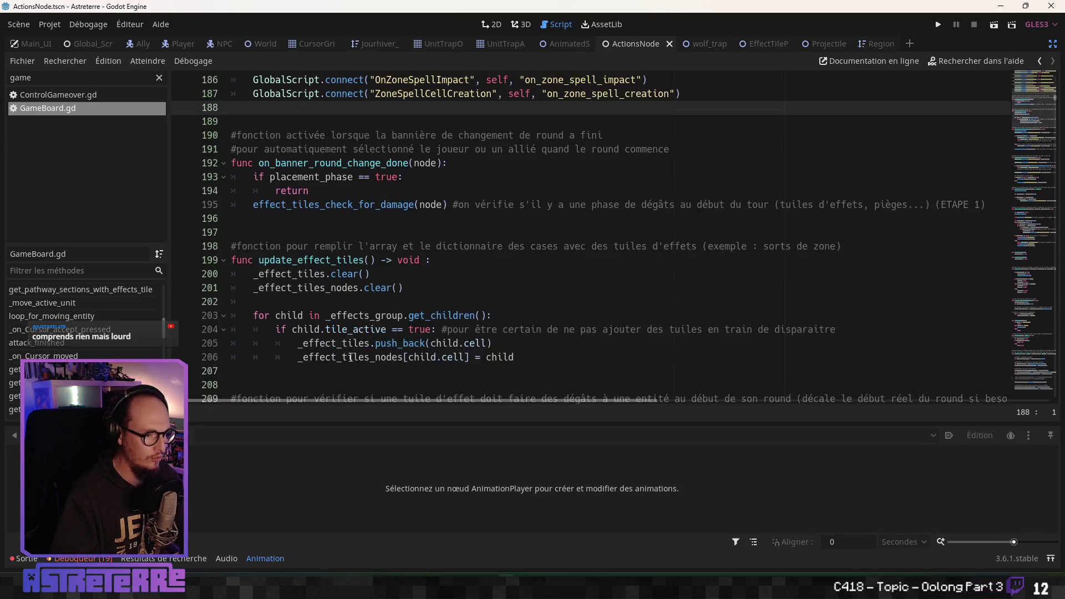
pyautogui.scroll(5, 331, 316)
pyautogui.press('Tab')
pyautogui.write('G')
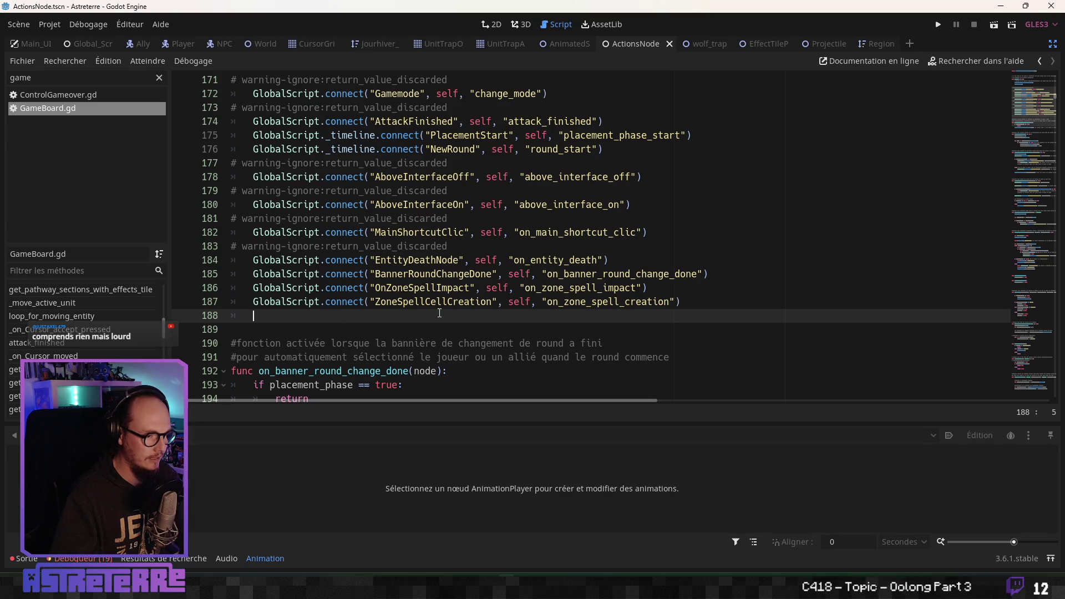
pyautogui.write('lobalScript./')
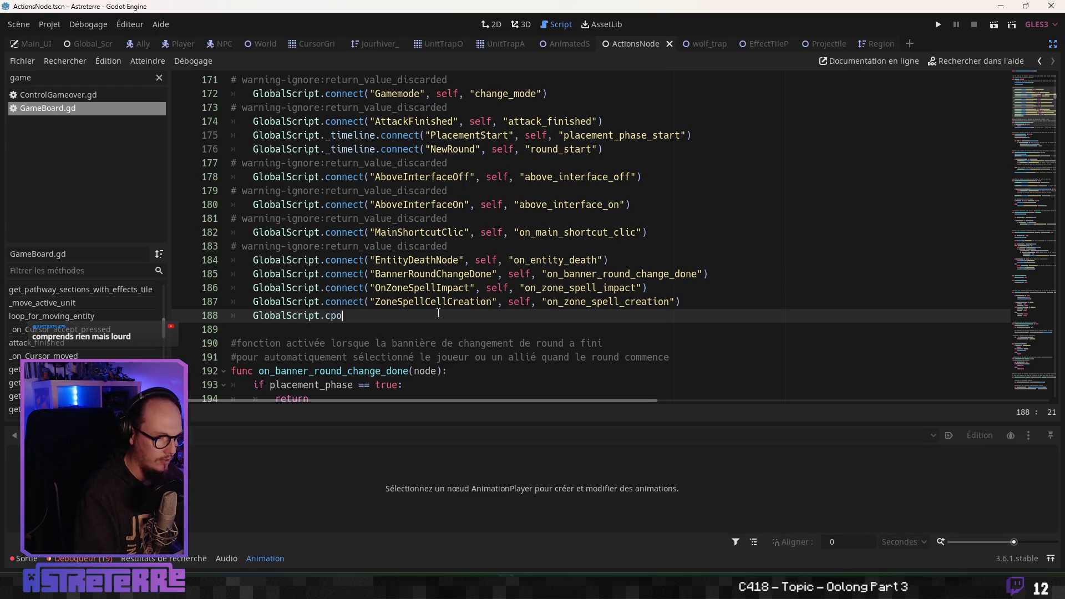
pyautogui.press('BackSpace')
pyautogui.write('connect(')
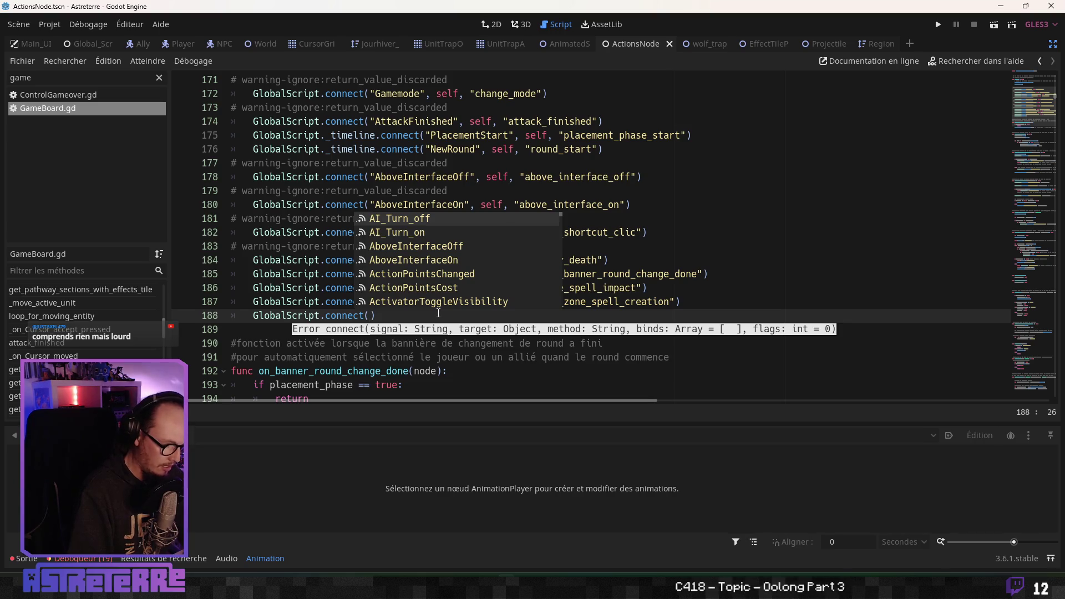
pyautogui.write('on_tr')
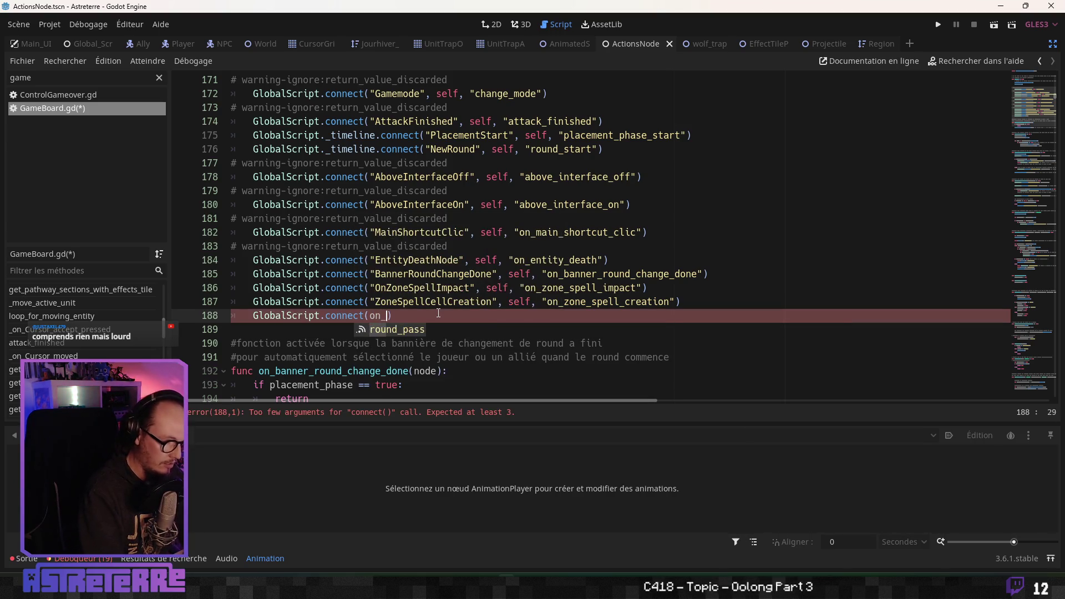
pyautogui.press('BackSpace')
pyautogui.press('BackSpace')
pyautogui.press('BackSpace')
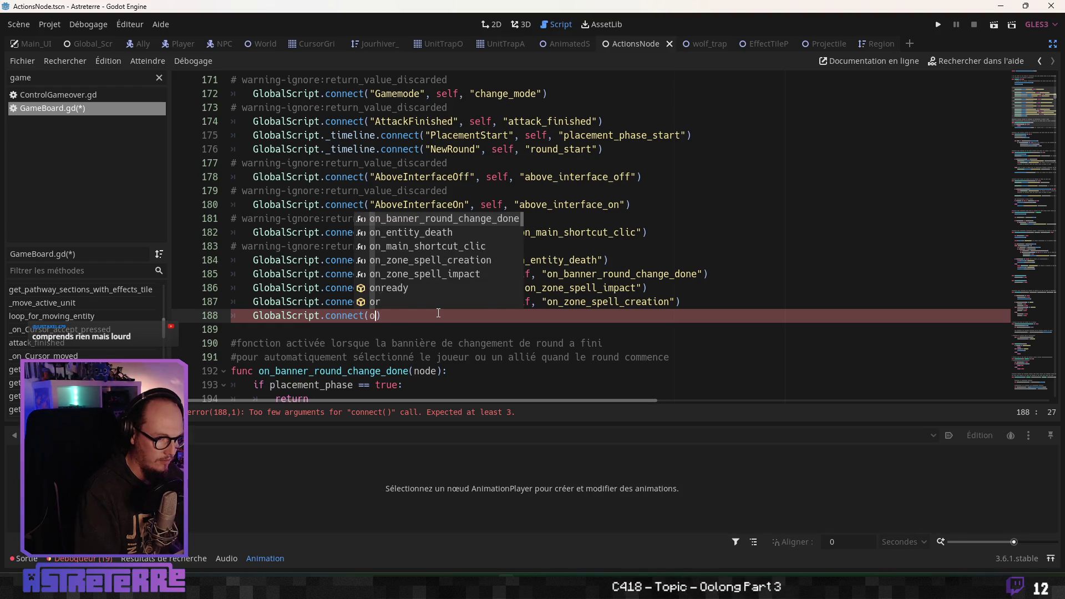
pyautogui.write('(')
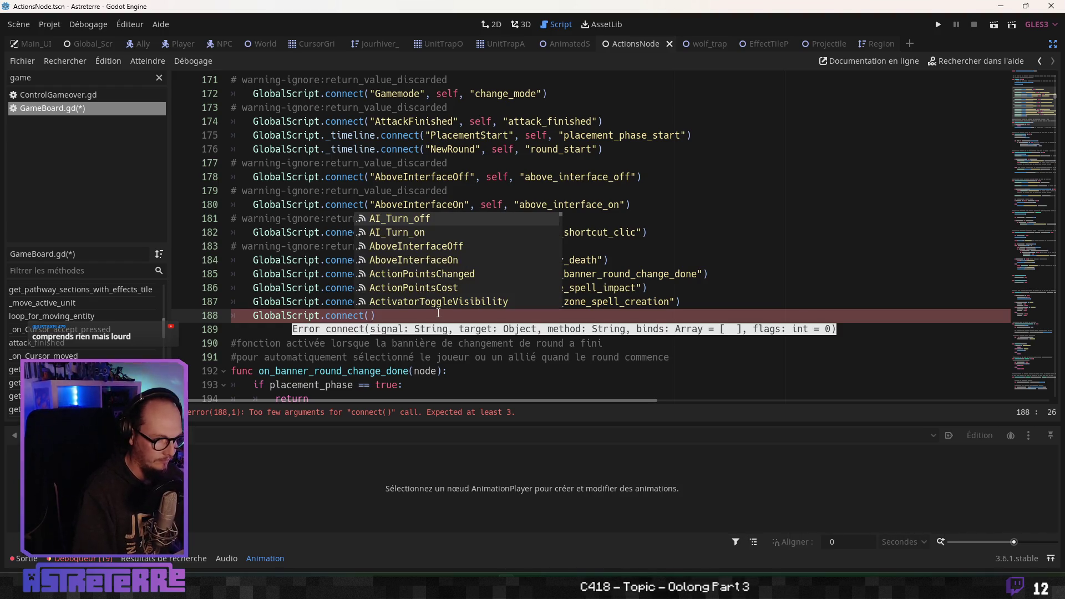
pyautogui.write('tr')
pyautogui.press('Down')
pyautogui.press('Down')
pyautogui.press('Down')
pyautogui.press('Return')
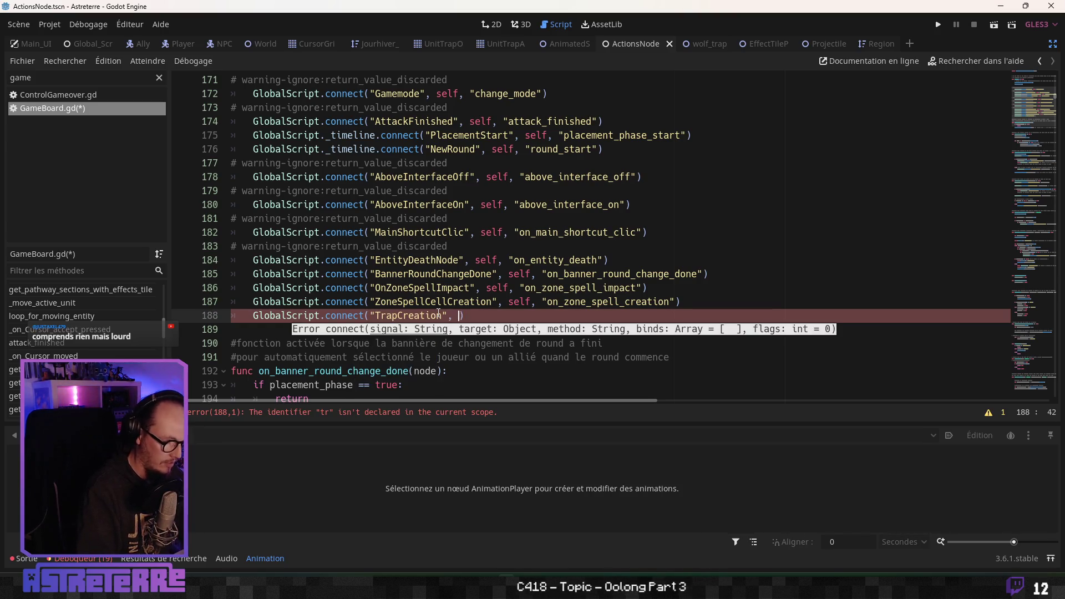
pyautogui.write('self, "on')
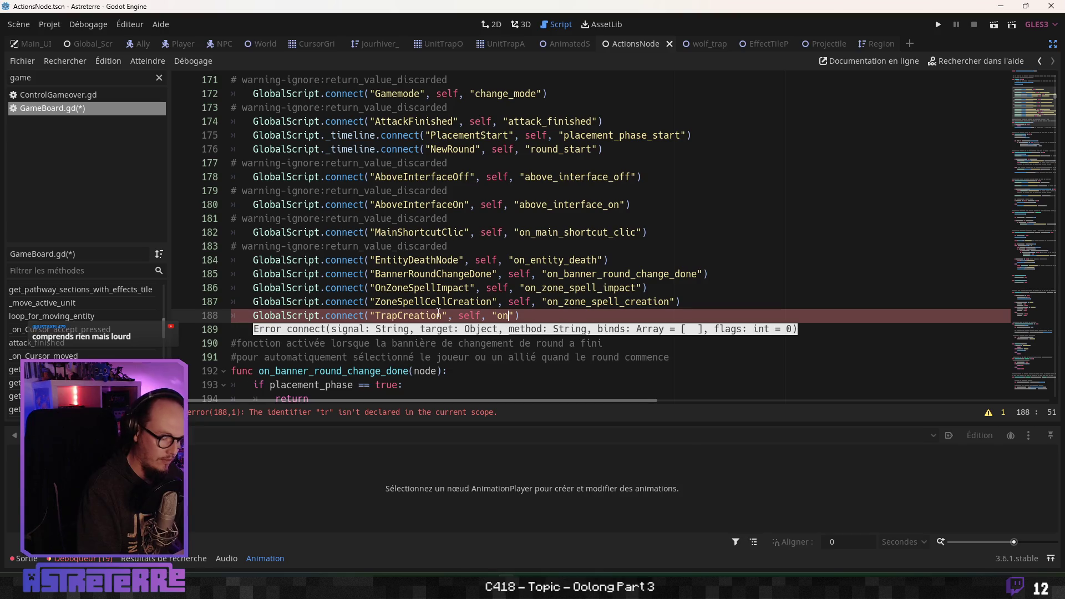
pyautogui.write('o')
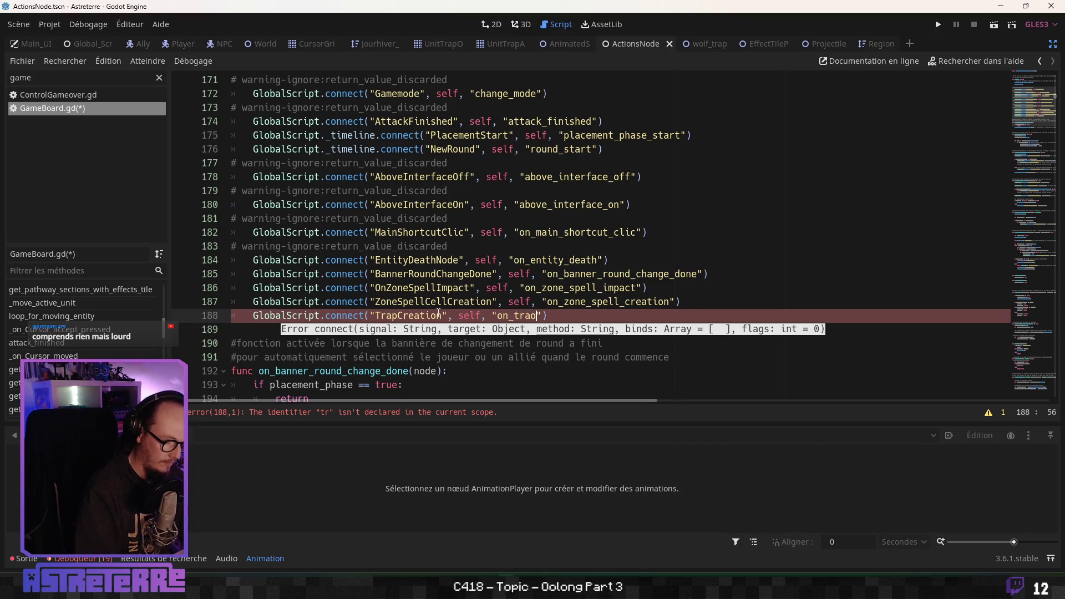
pyautogui.write('creati')
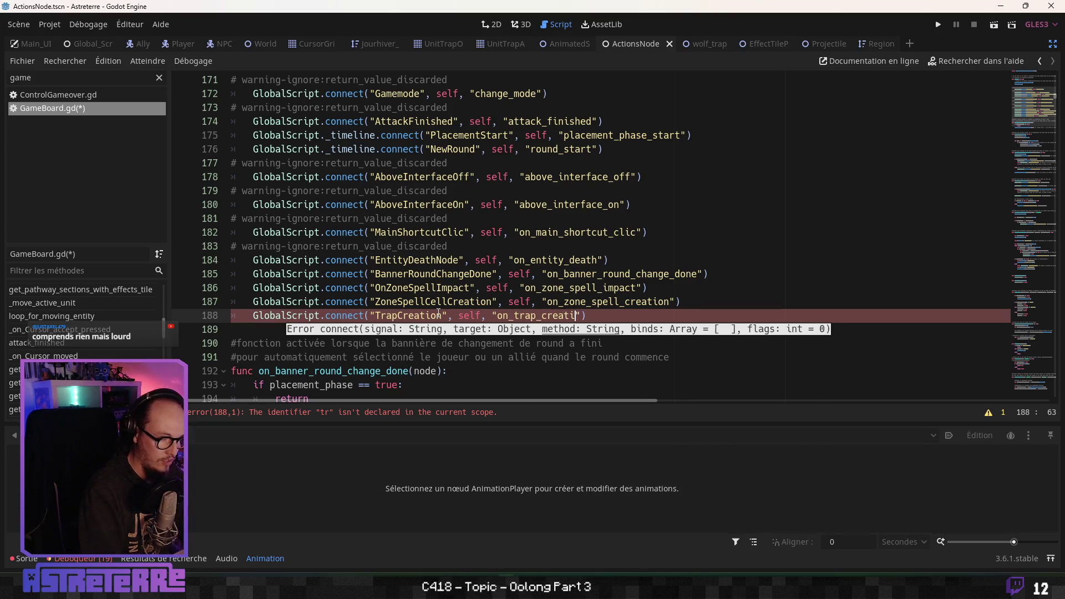
pyautogui.write('on')
# Open blank lines below on_zone_spell_impact for the new function
pyautogui.scroll(-4, 436, 300)
pyautogui.click(329, 273)
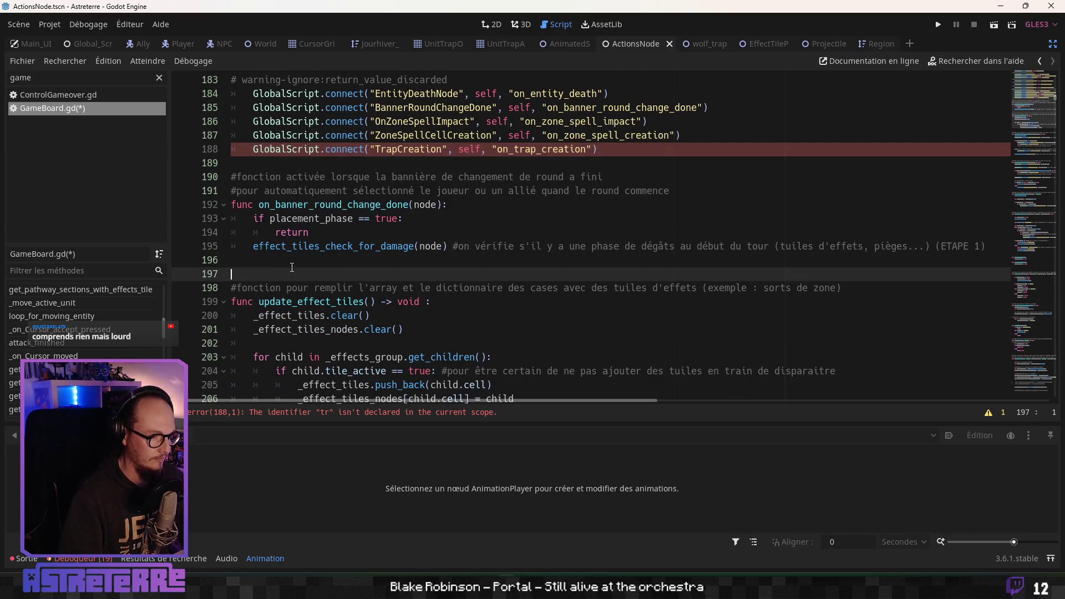
pyautogui.scroll(-5, 328, 260)
pyautogui.scroll(-10, 329, 260)
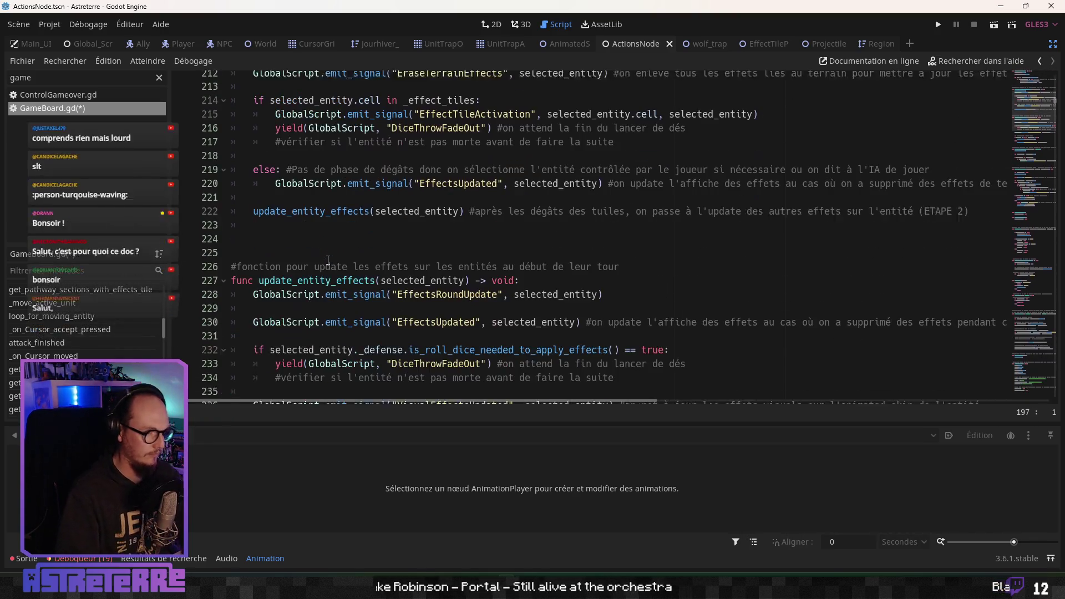
pyautogui.scroll(-6, 329, 260)
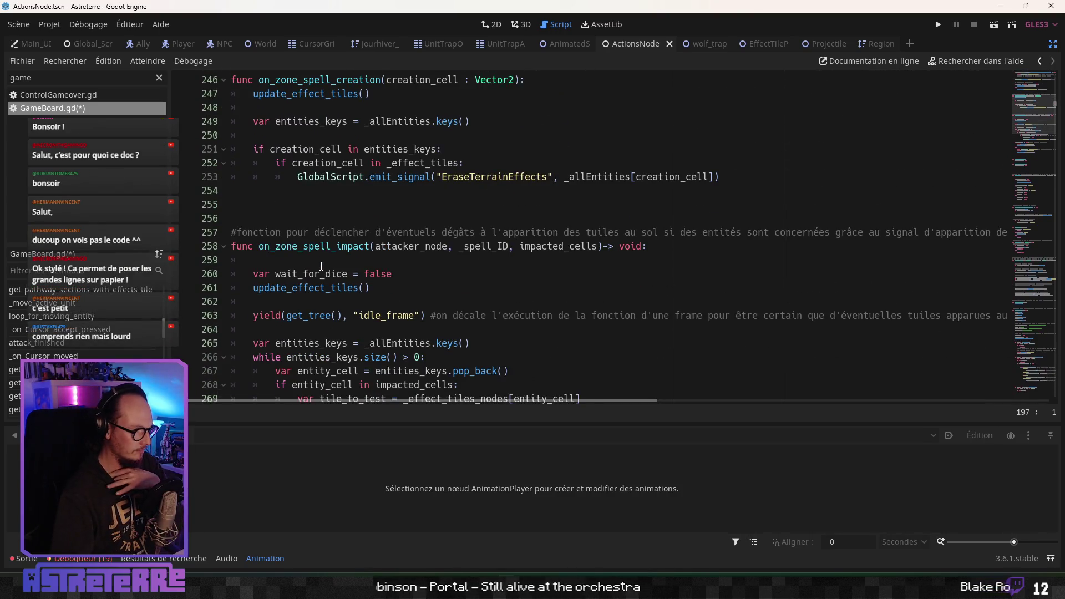
pyautogui.scroll(2, 321, 267)
pyautogui.scroll(-12, 321, 266)
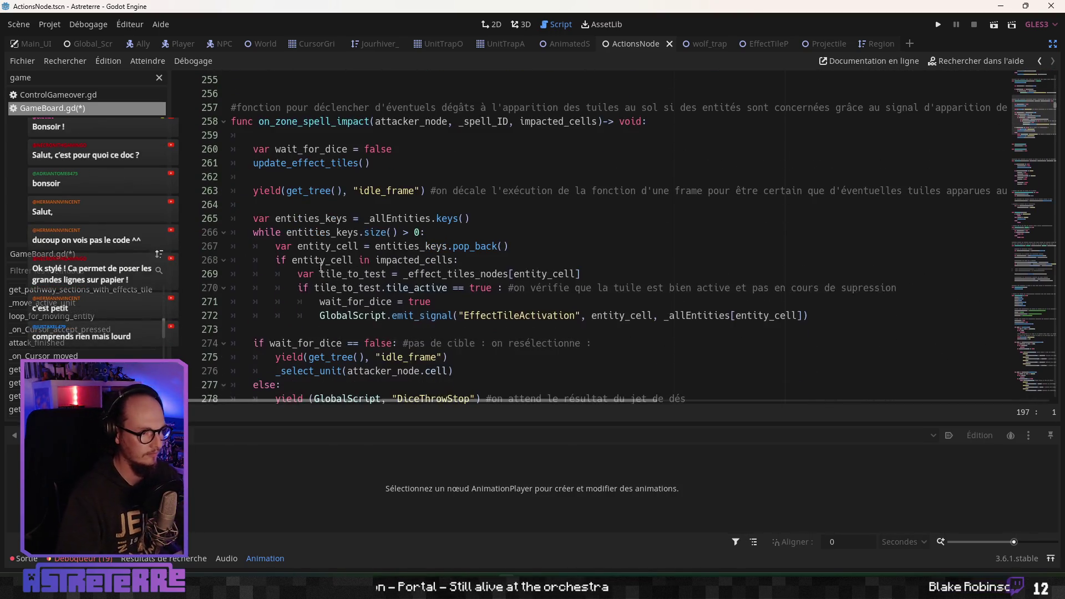
pyautogui.scroll(3, 289, 261)
pyautogui.click(259, 247)
pyautogui.press('Return')
pyautogui.press('Return')
pyautogui.click(259, 249)
pyautogui.press('Return')
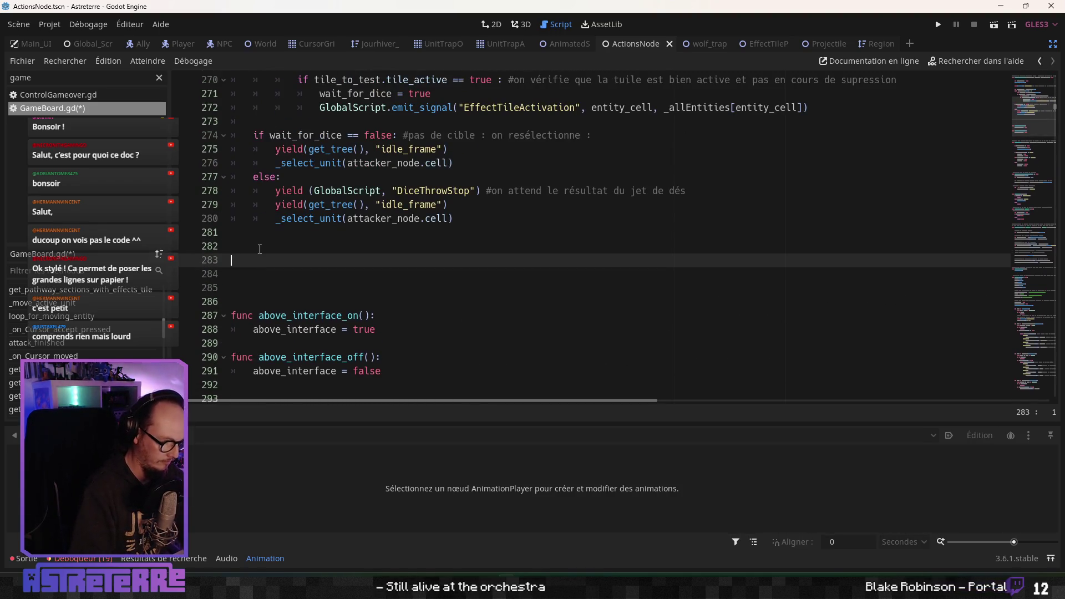
# Define on_trap_creation(author_node : Node, target_cell : Vector2, trap_data : Dictionary, trap_DI : String) -> void with pass
pyautogui.write('func on_trap_creation (author_node : Node')
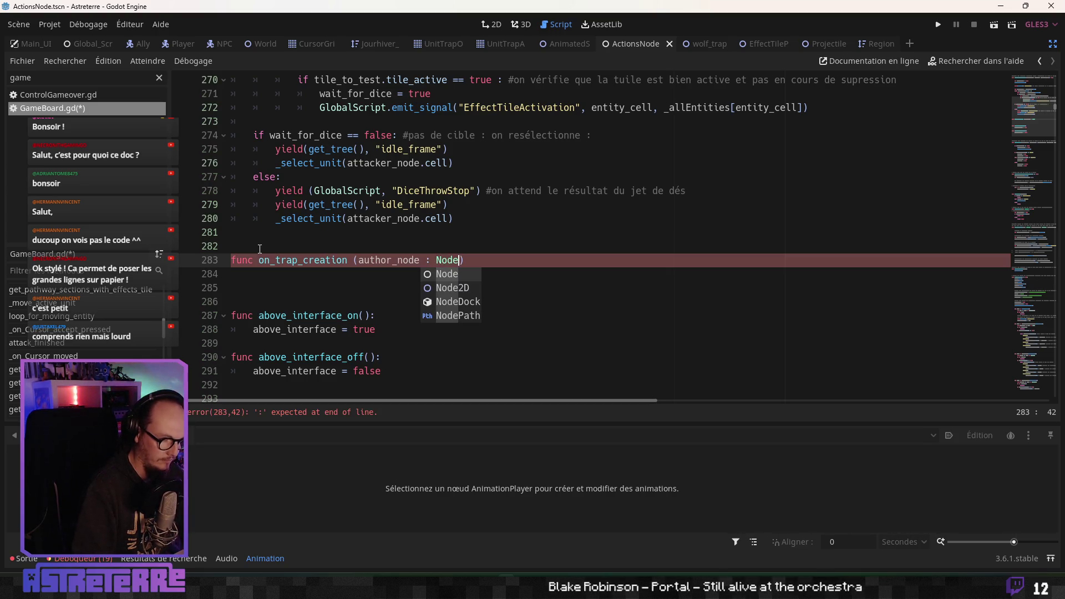
pyautogui.write(', target_cell : Vector')
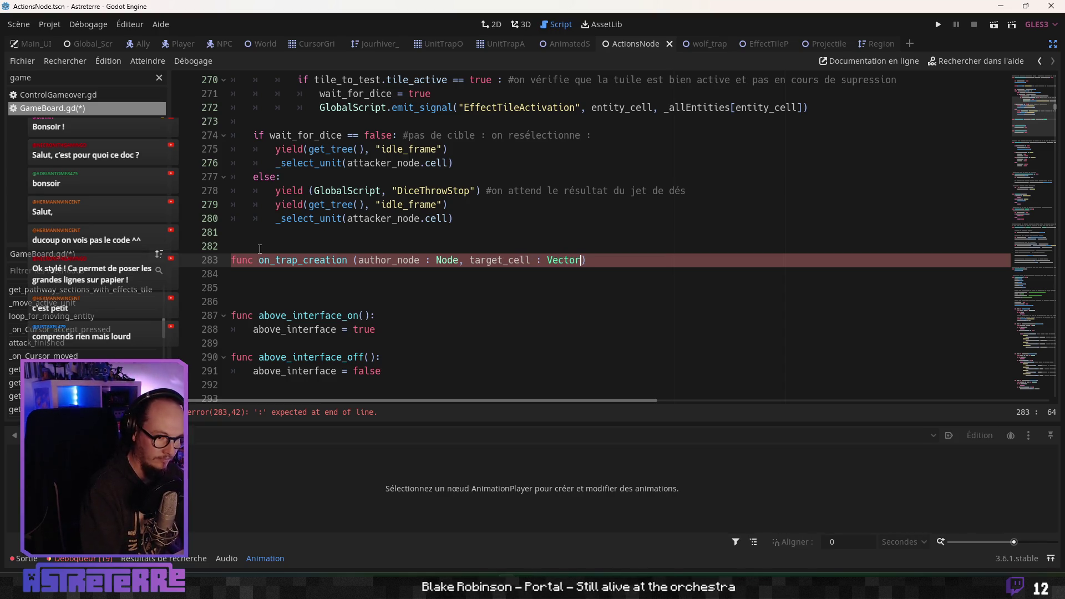
pyautogui.write('2, trap_data: Dici')
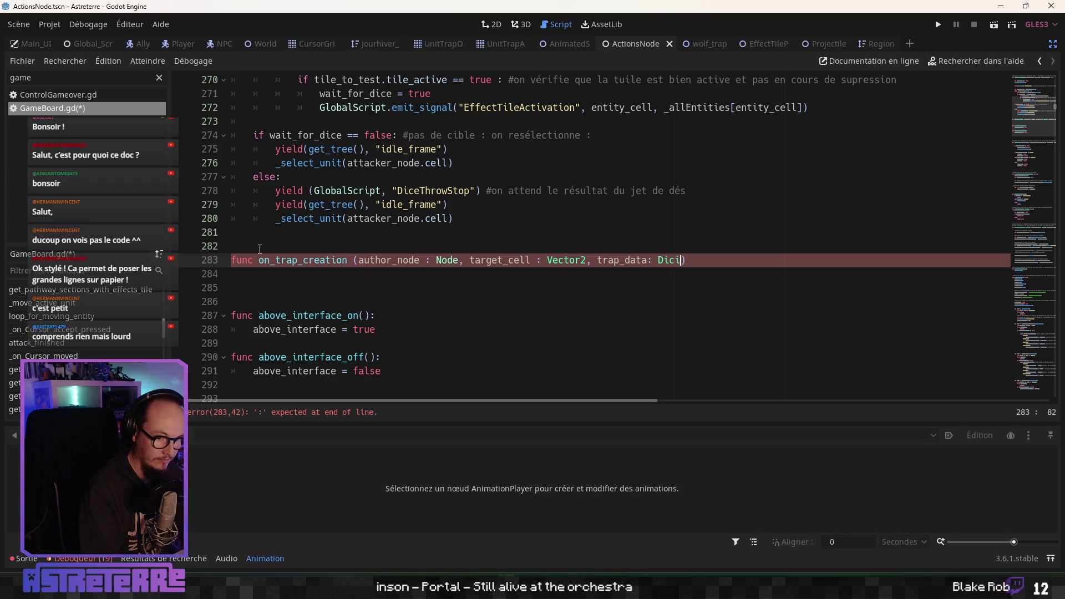
pyautogui.press('BackSpace')
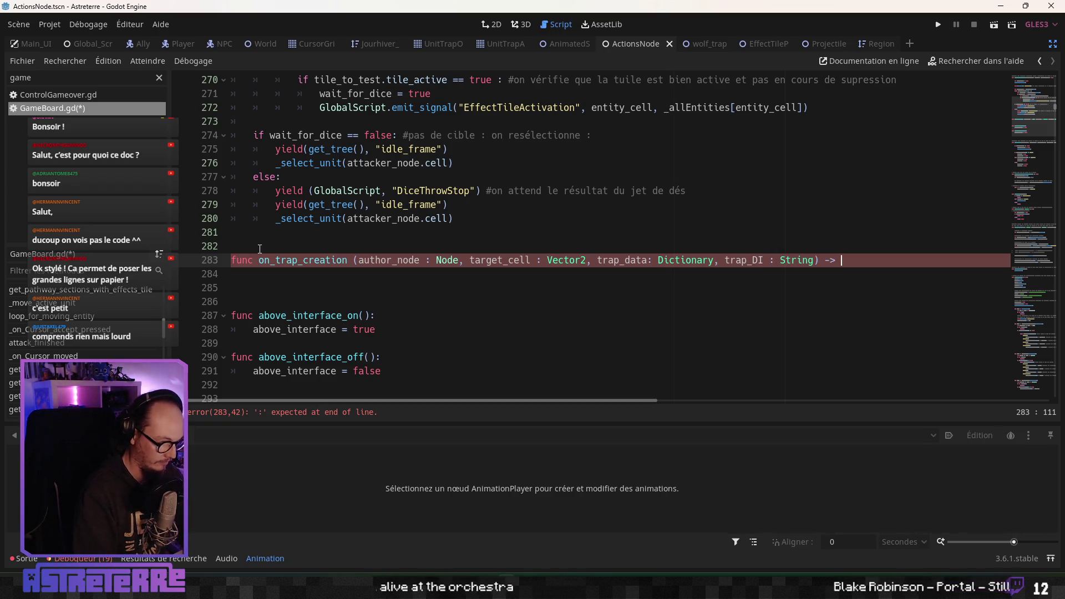
pyautogui.write(':')
pyautogui.press('Return')
pyautogui.write('pass')
# Add a line above on_trap_creation for a comment, after reviewing the unused-argument warnings
pyautogui.click(275, 242)
pyautogui.press('Return')
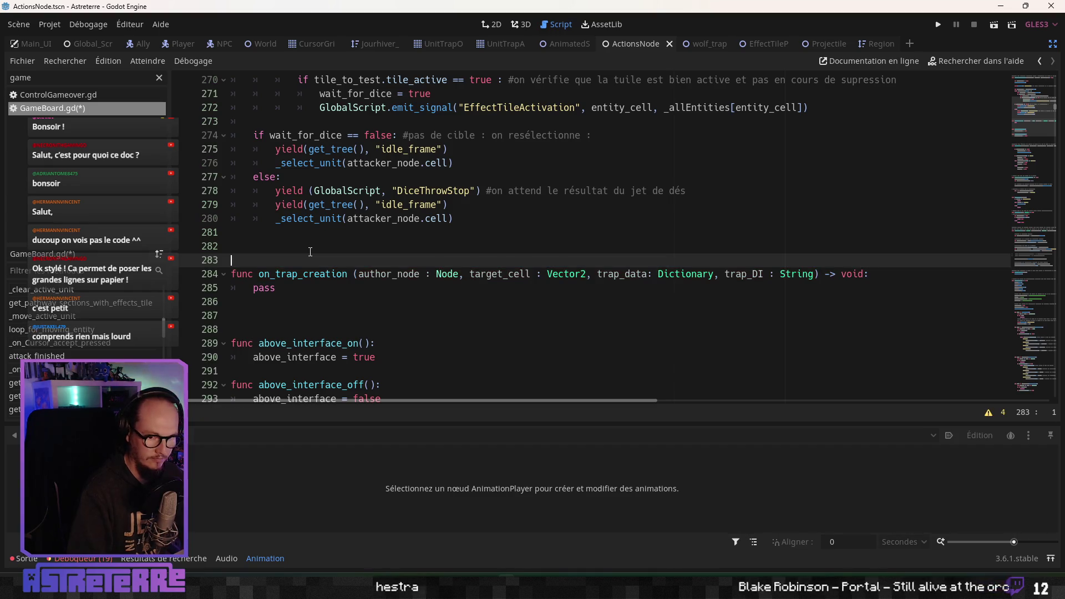
pyautogui.click(988, 414)
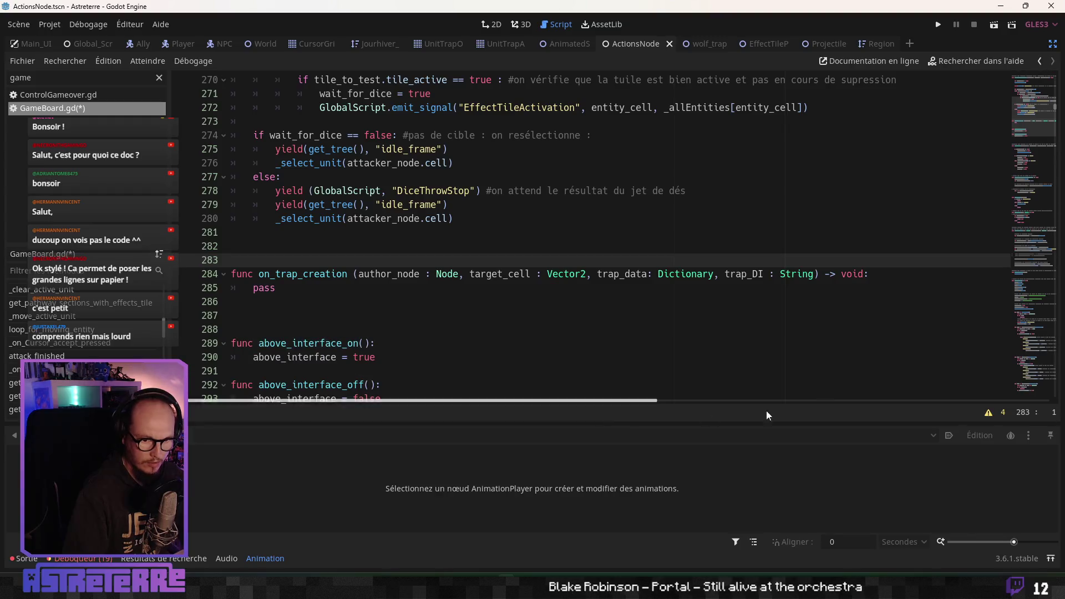
pyautogui.click(603, 301)
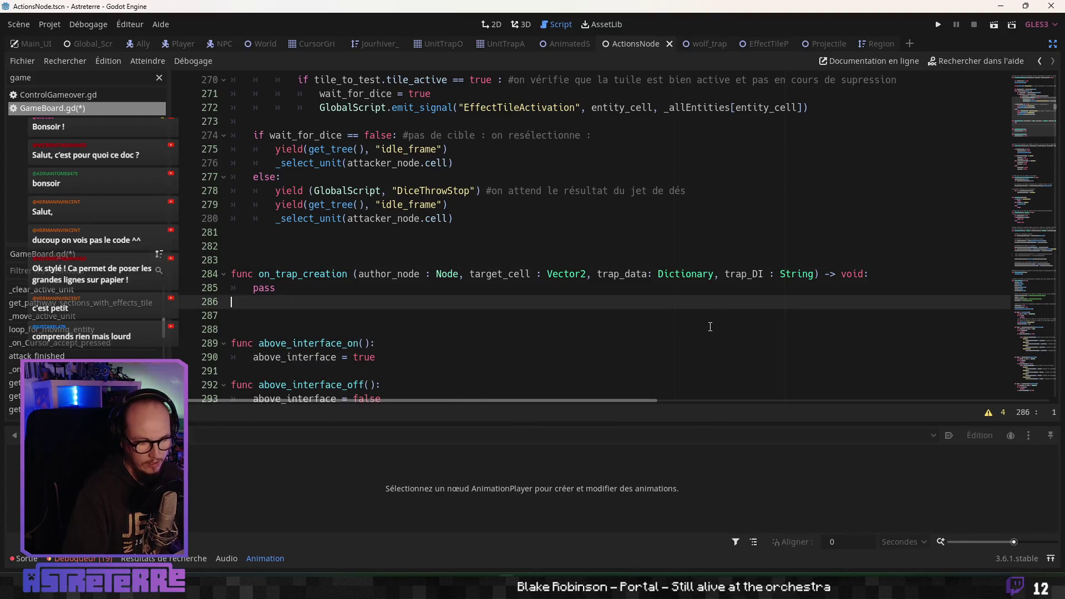
pyautogui.click(264, 287)
pyautogui.click(302, 262)
pyautogui.write('#fonction pour créer les')
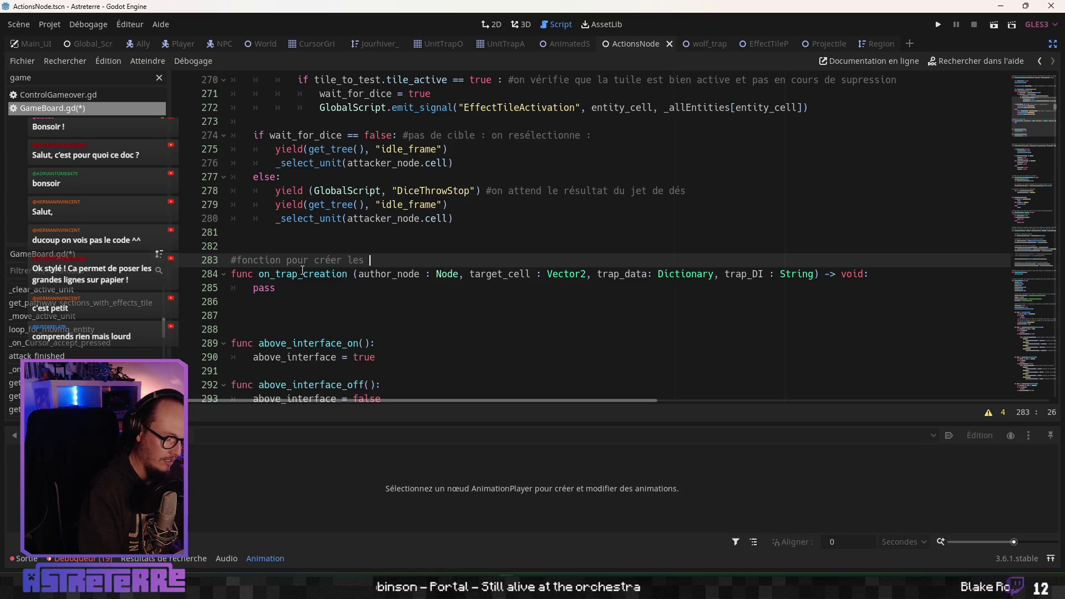
# Finish the comment as '#fonction pour créer les scènes de piège' and save
pyautogui.write('scènes de pièg')
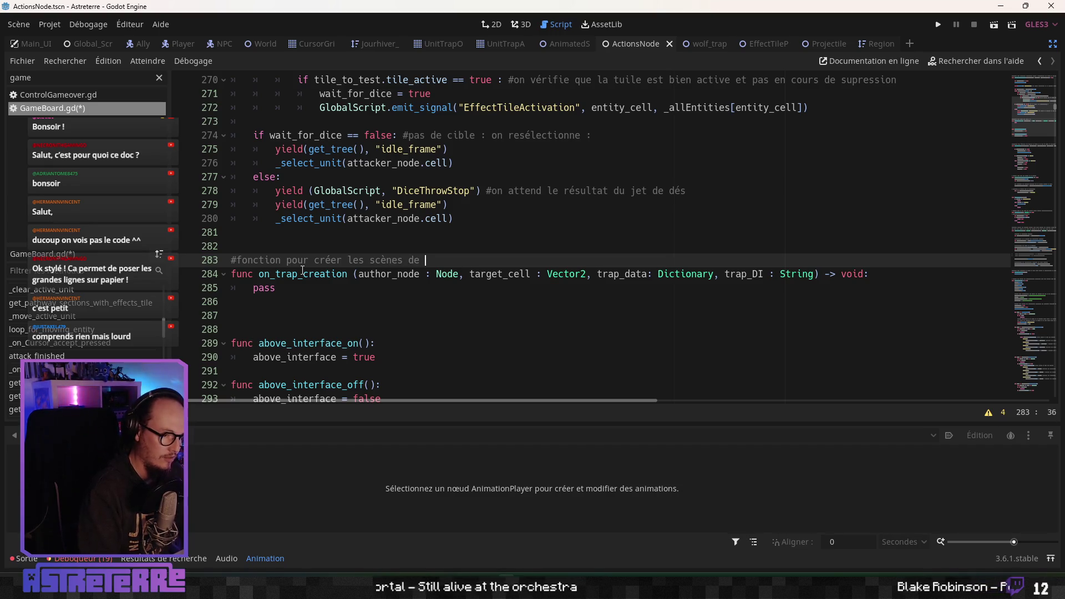
pyautogui.write('e')
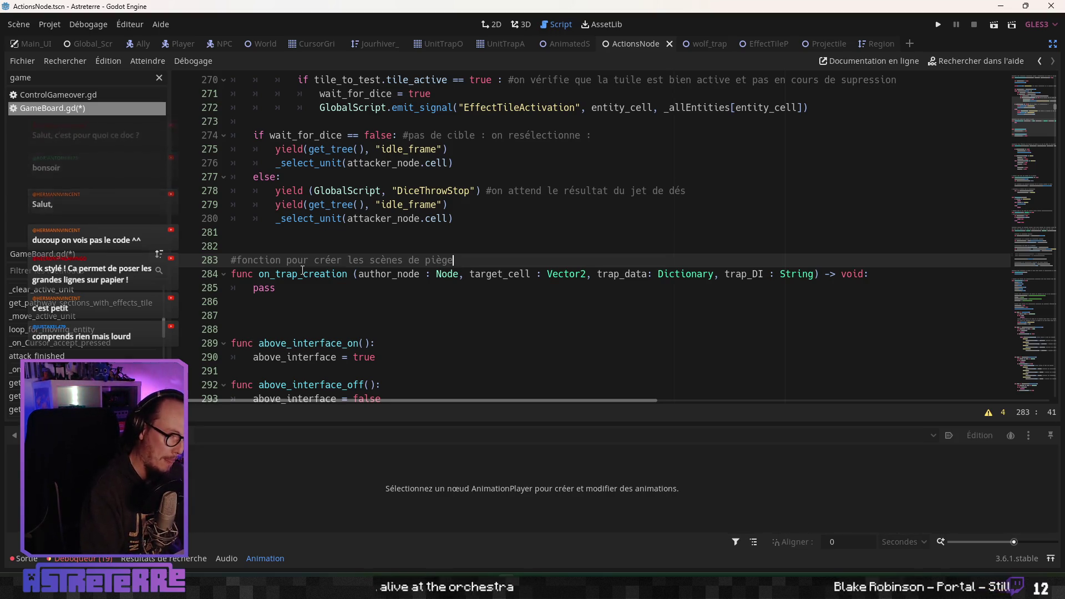
pyautogui.click(298, 274)
pyautogui.click(302, 288)
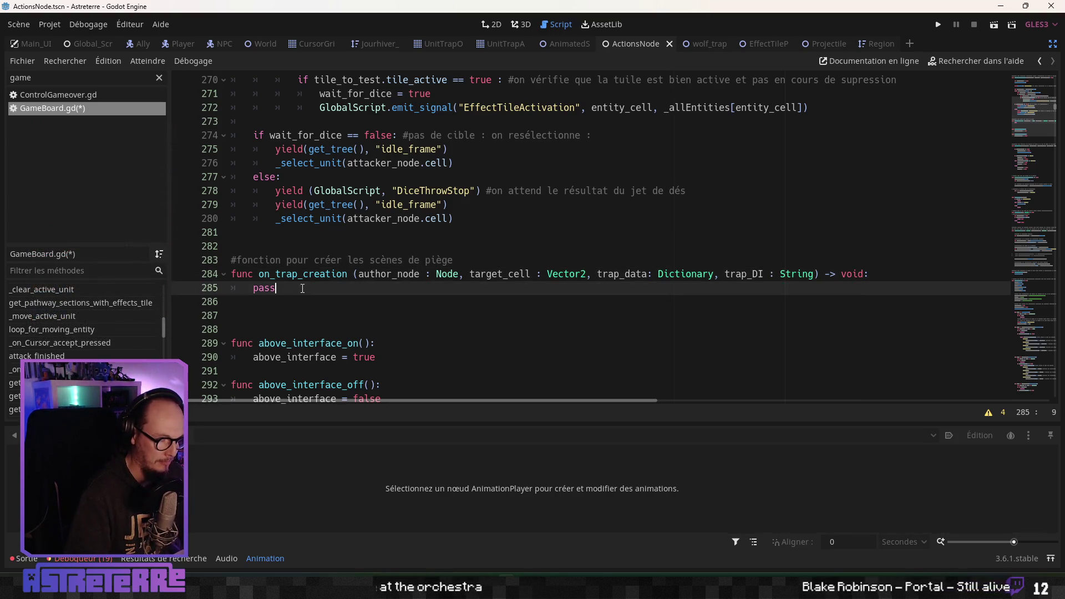
pyautogui.click(308, 252)
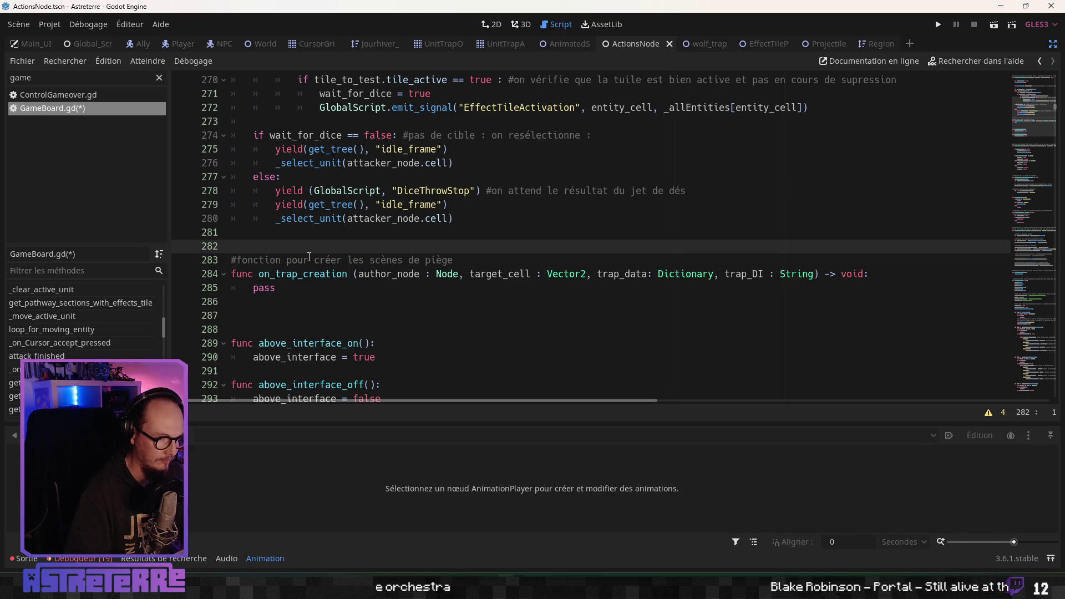
pyautogui.press('Return')
pyautogui.click(302, 302)
pyautogui.hotkey('ctrl', 's')
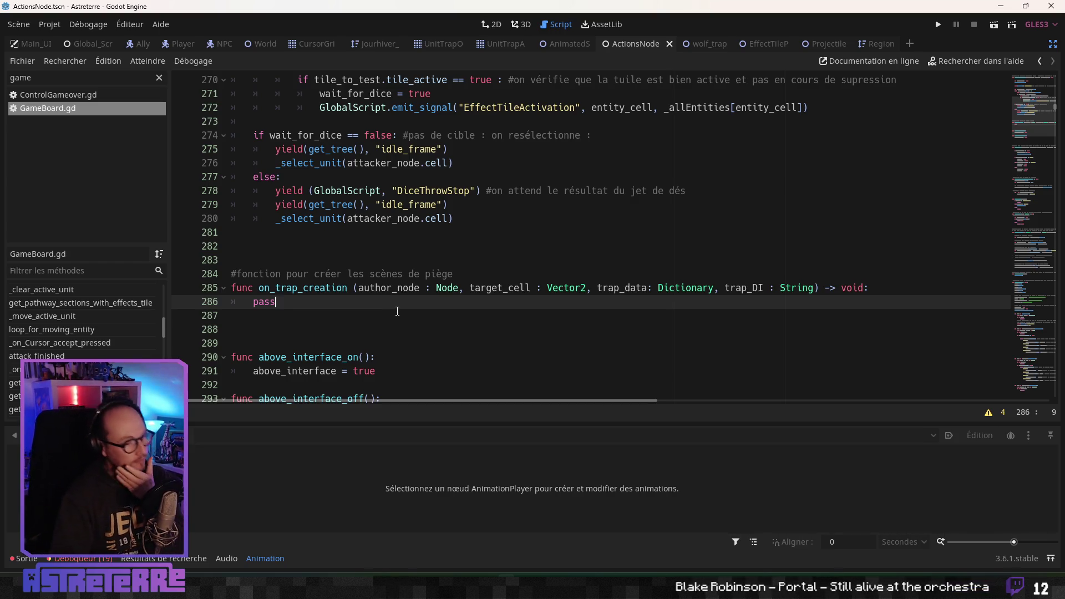
# Replace pass in on_trap_creation with print("création du piège") and save GameBoard.gd
pyautogui.click(307, 317)
pyautogui.click(312, 330)
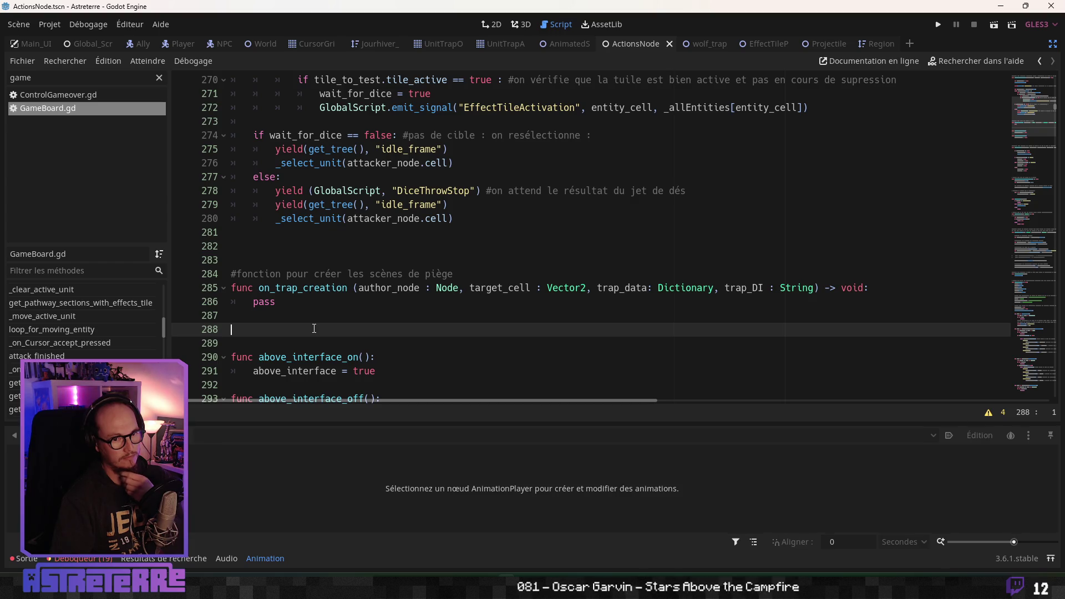
pyautogui.click(287, 287)
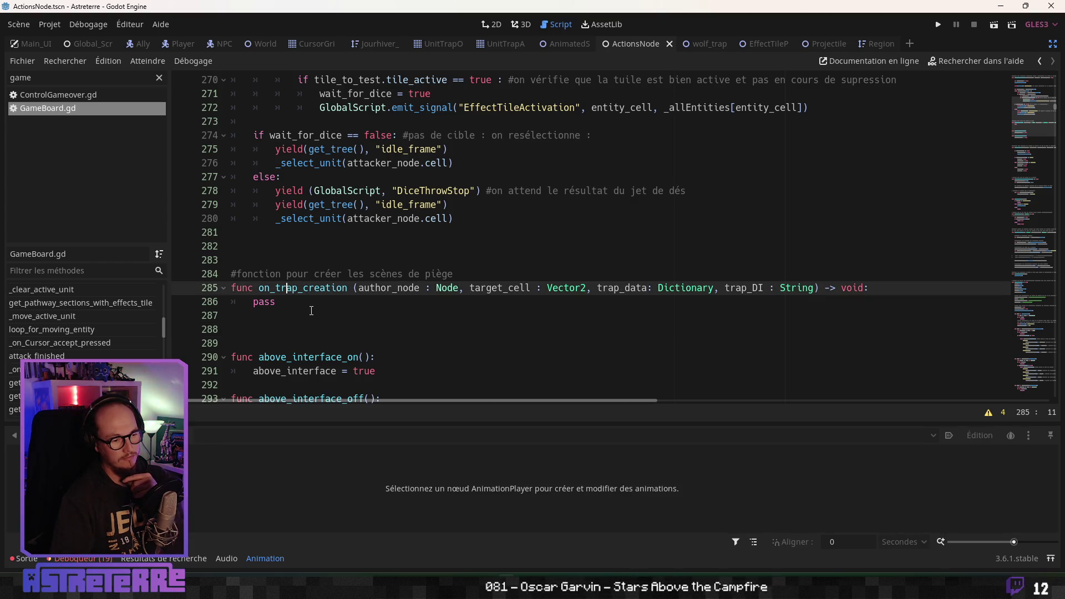
pyautogui.doubleClick(272, 301)
pyautogui.write('print (')
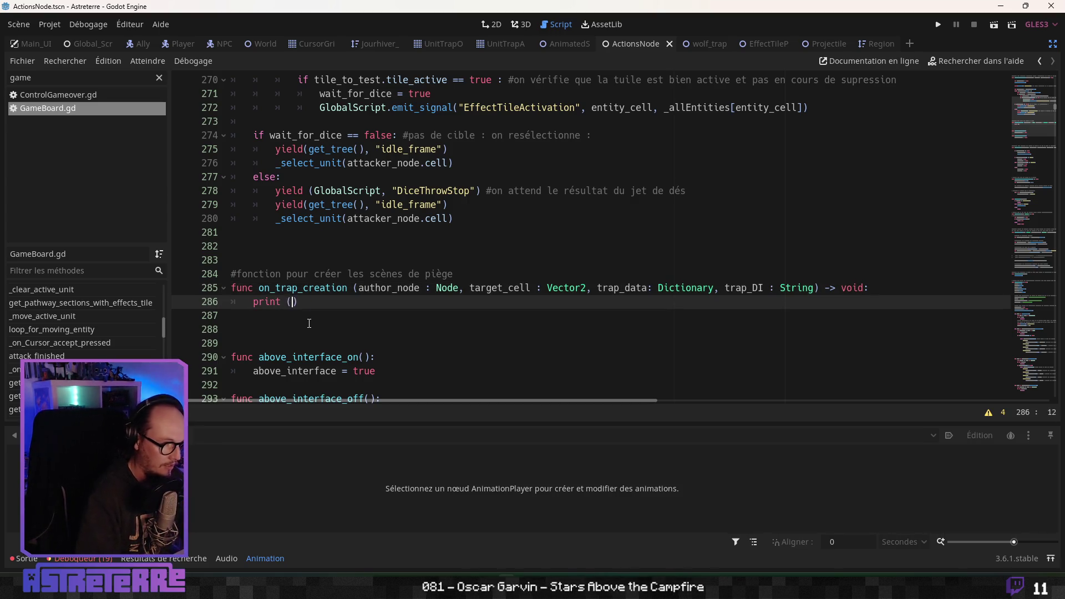
pyautogui.write('"c')
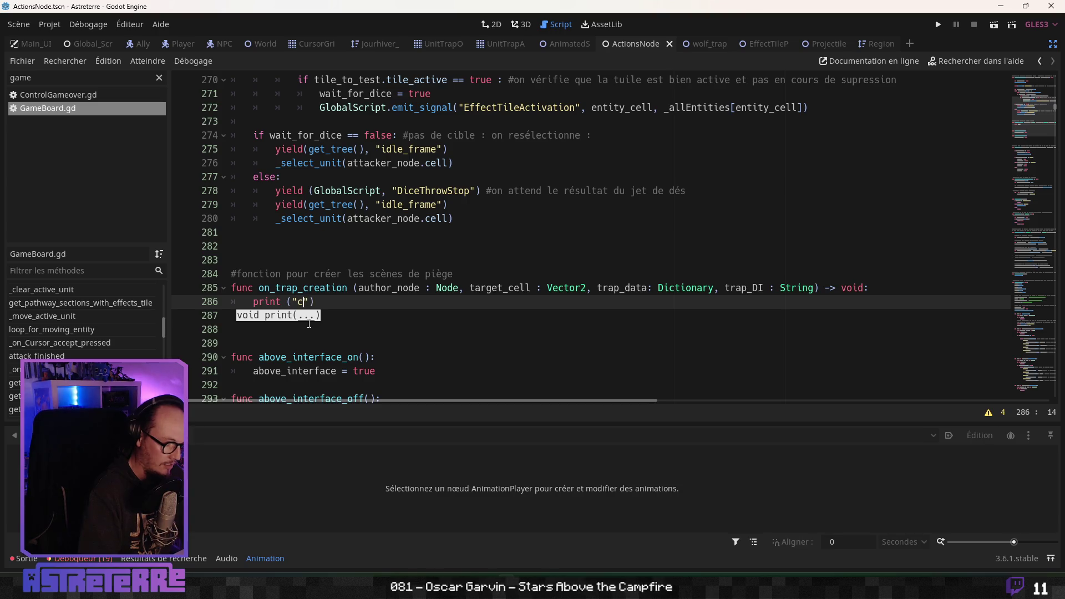
pyautogui.write('du pi')
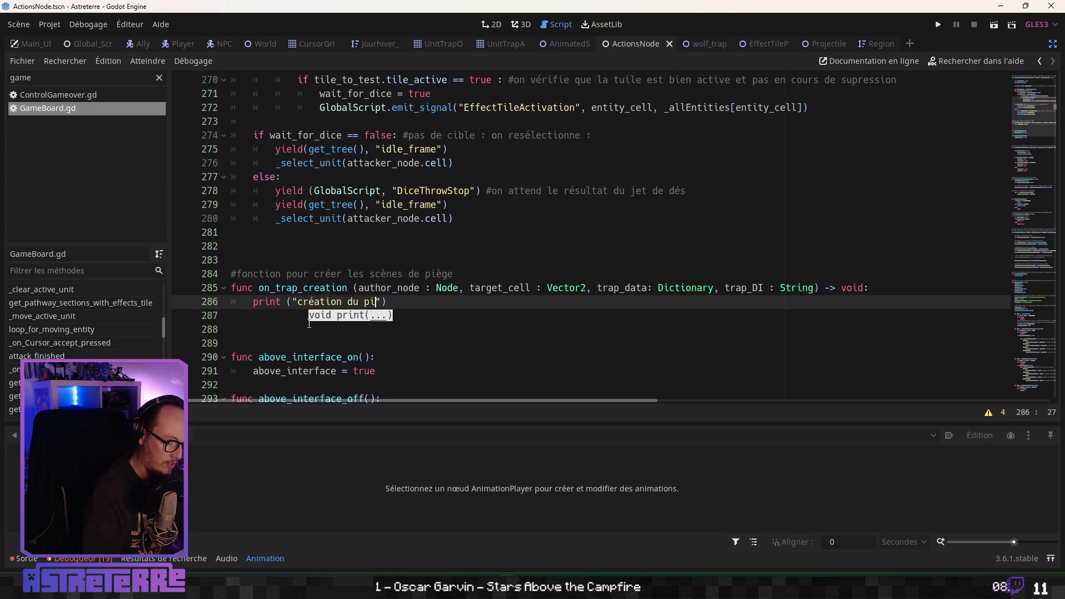
pyautogui.write('ge')
pyautogui.click(370, 288)
pyautogui.hotkey('ctrl', 's')
pyautogui.click(359, 272)
pyautogui.click(413, 301)
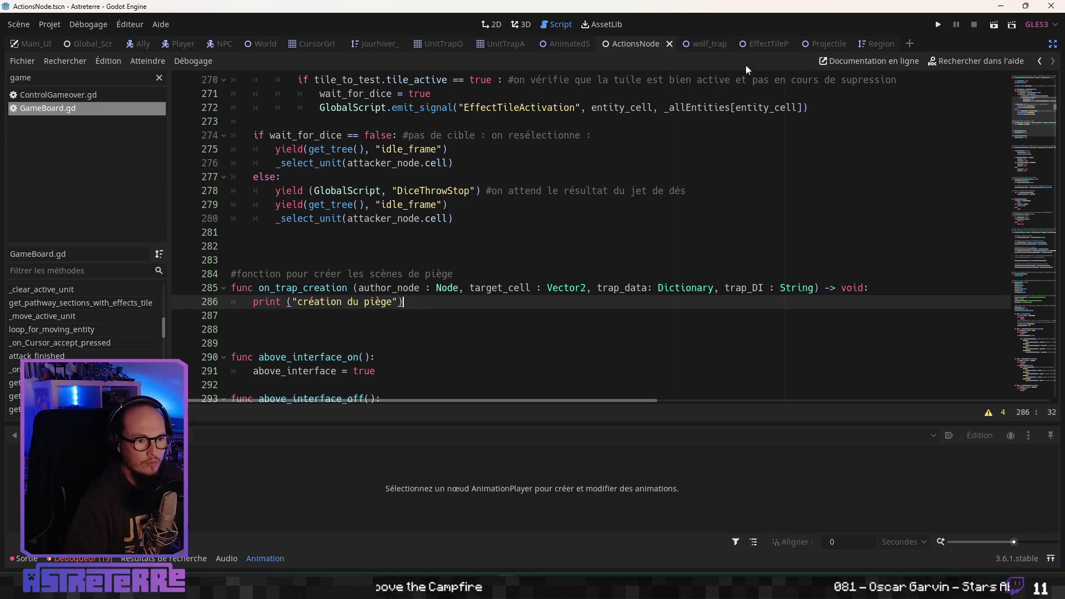
pyautogui.click(566, 43)
# Add a new func on_trapping_end() -> void: below on_trap
pyautogui.click(303, 342)
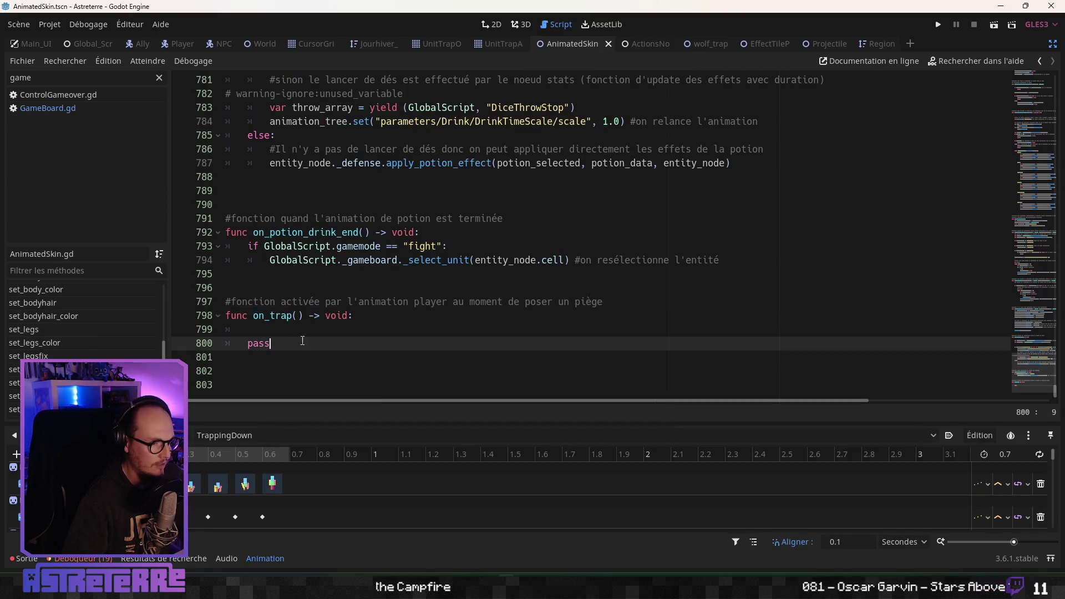
pyautogui.press('Down')
pyautogui.press('Down')
pyautogui.scroll(-1, 238, 360)
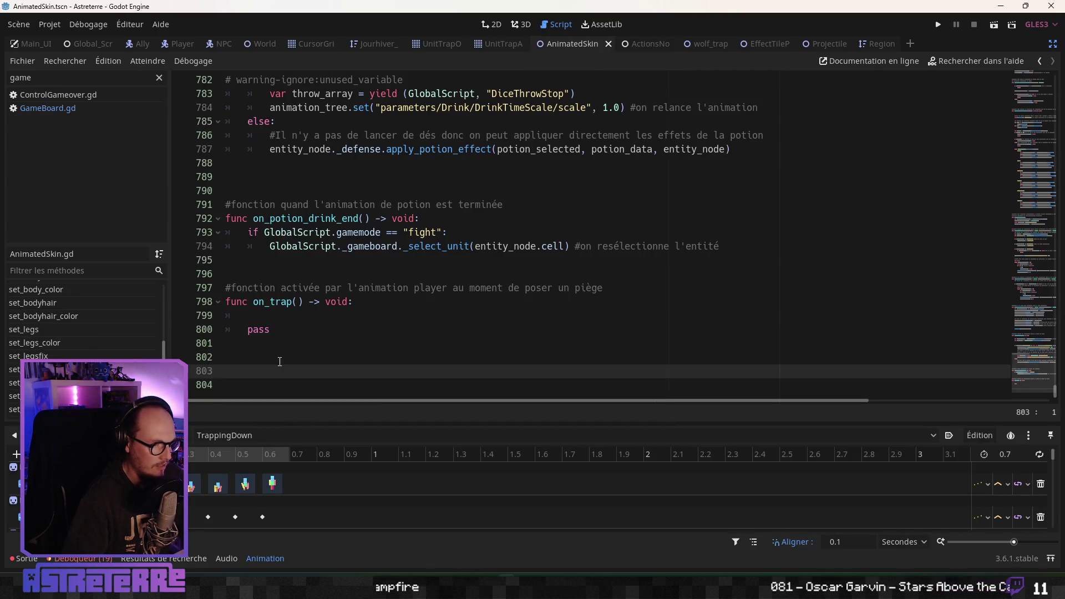
pyautogui.press('Return')
pyautogui.write('func on_trapping_end() -> void')
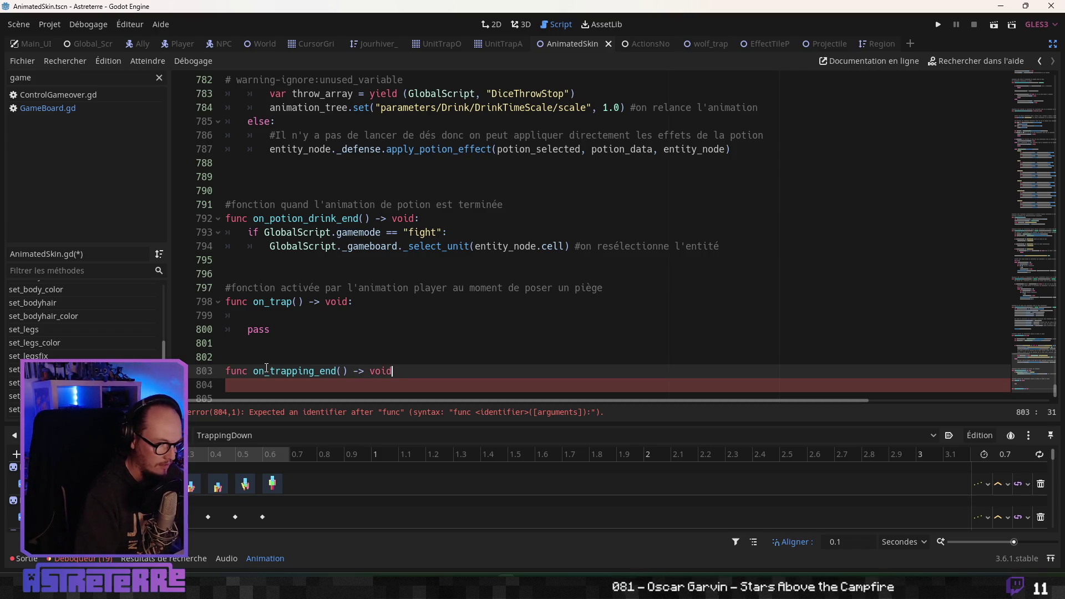
pyautogui.write(':')
pyautogui.press('Return')
# Copy the gamemode check from on_potion_drink_end into on_trapping_end
pyautogui.moveTo(719, 218)
pyautogui.mouseDown()
pyautogui.moveTo(225, 206)
pyautogui.moveTo(248, 206)
pyautogui.mouseUp()
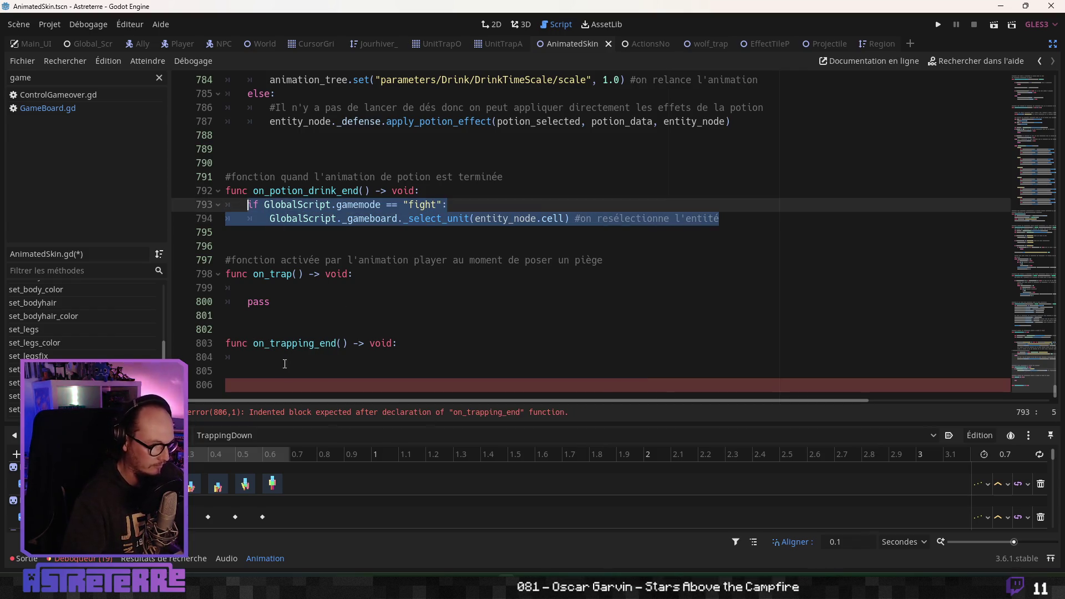
pyautogui.hotkey('ctrl', 'c')
pyautogui.click(261, 363)
pyautogui.hotkey('ctrl', 'v')
pyautogui.click(353, 357)
pyautogui.click(351, 373)
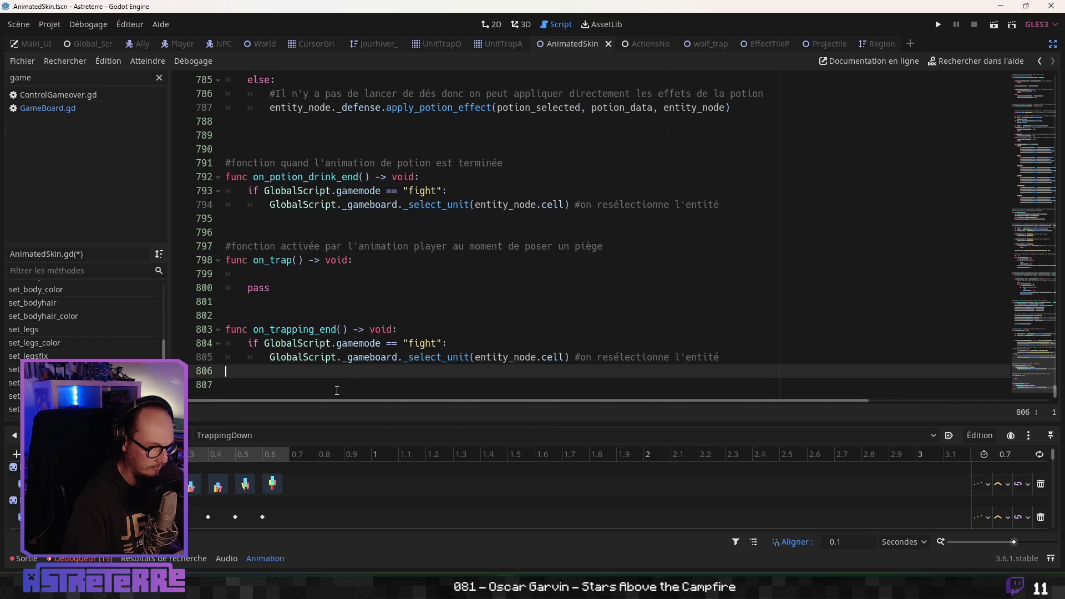
pyautogui.click(298, 392)
# Delete the old on_trap function together with its comment
pyautogui.click(288, 302)
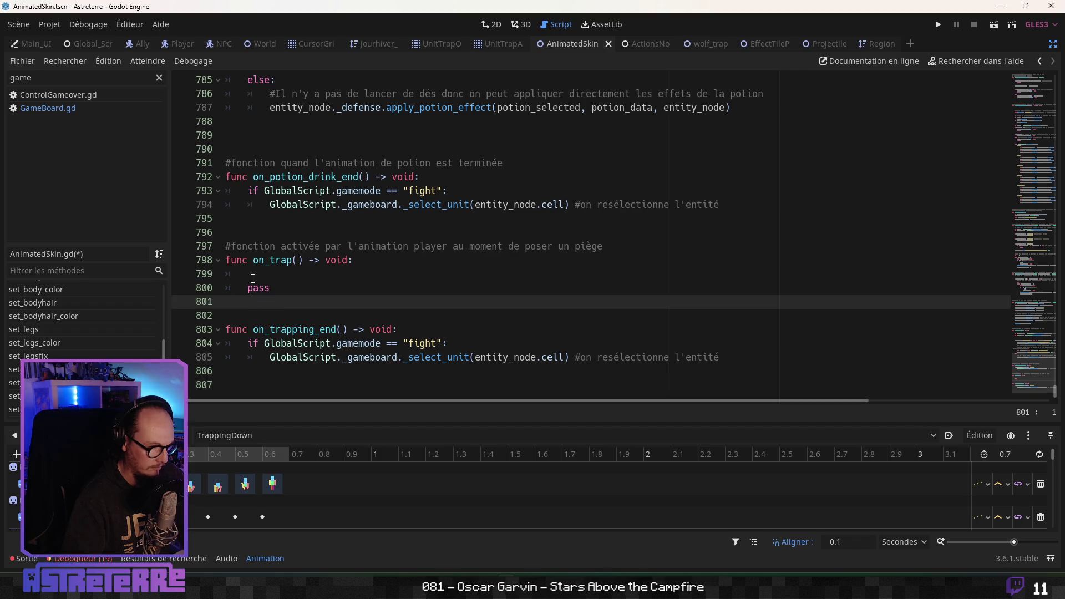
pyautogui.moveTo(253, 278); pyautogui.dragTo(206, 276)
pyautogui.press('Delete')
pyautogui.press('Delete')
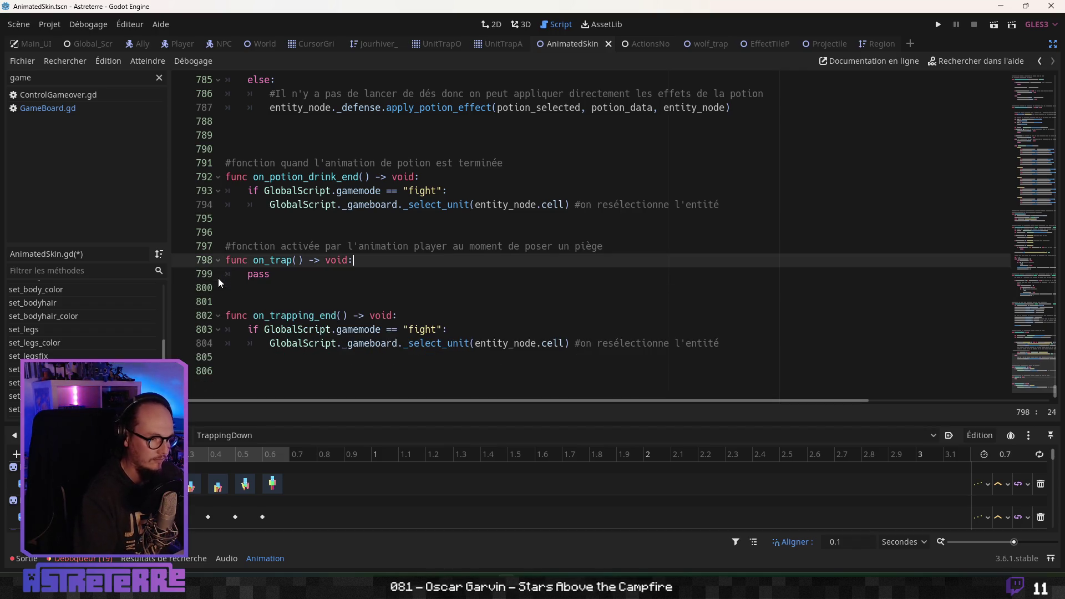
pyautogui.click(345, 283)
pyautogui.click(635, 250)
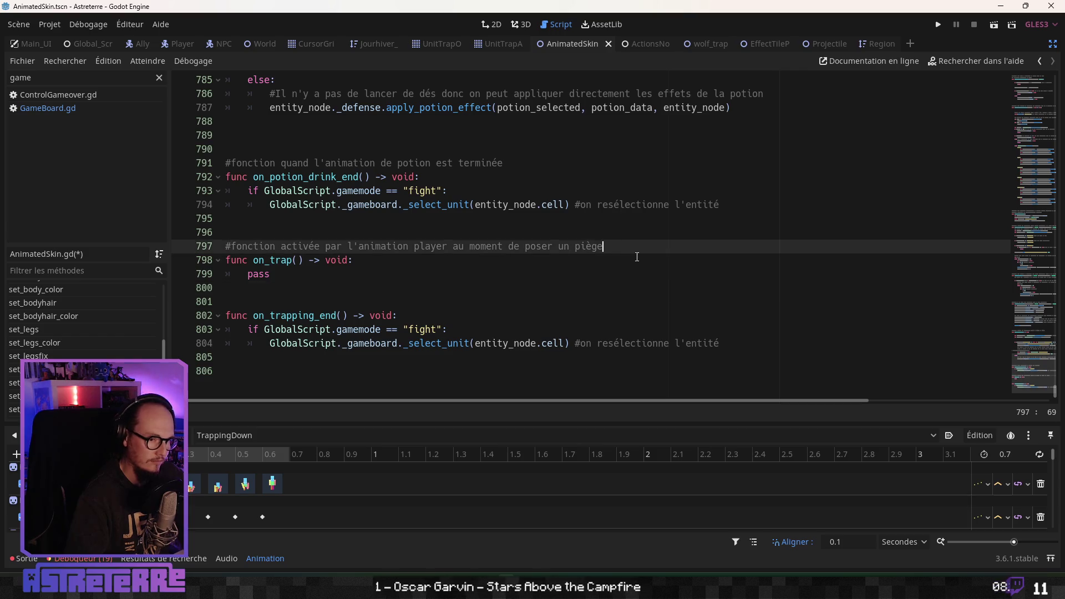
pyautogui.write('pour e')
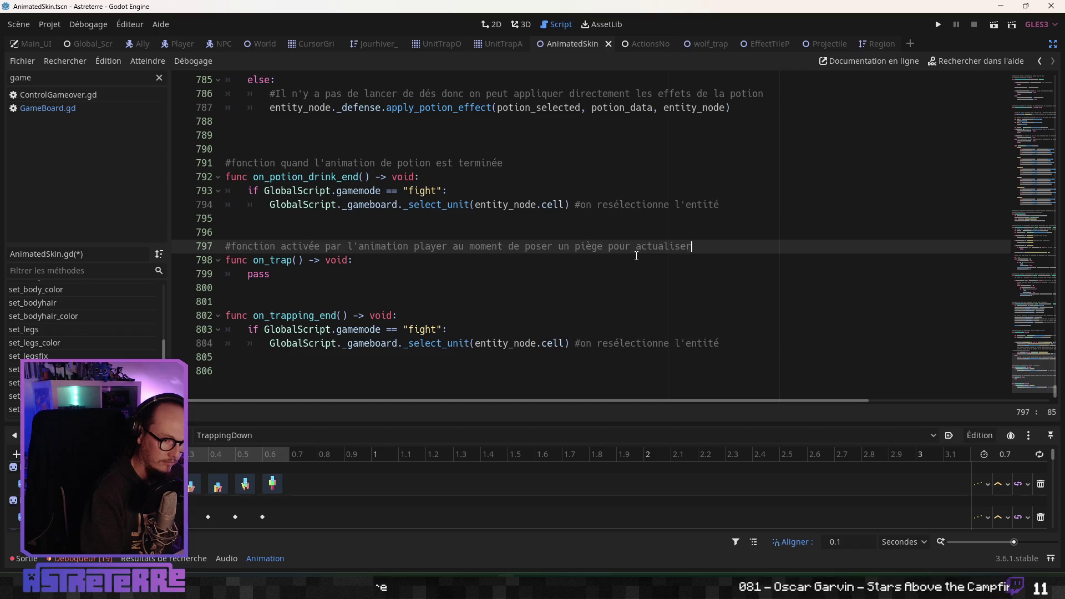
pyautogui.write('mpte')
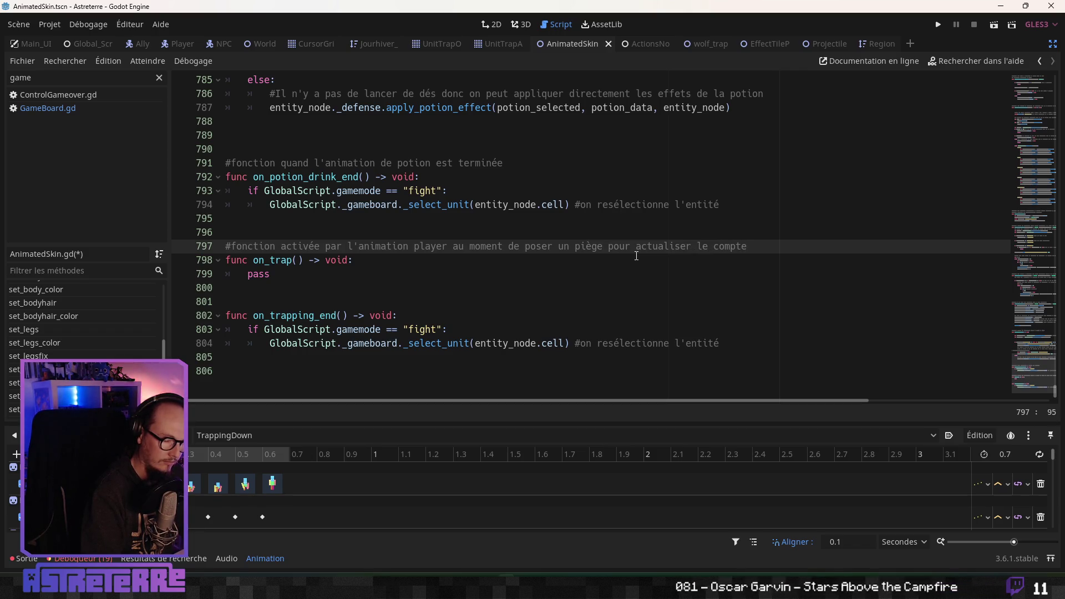
pyautogui.press('BackSpace')
pyautogui.press('BackSpace')
pyautogui.press('BackSpace')
pyautogui.press('BackSpace')
pyautogui.press('BackSpace')
pyautogui.press('BackSpace')
pyautogui.moveTo(270, 274); pyautogui.dragTo(201, 246)
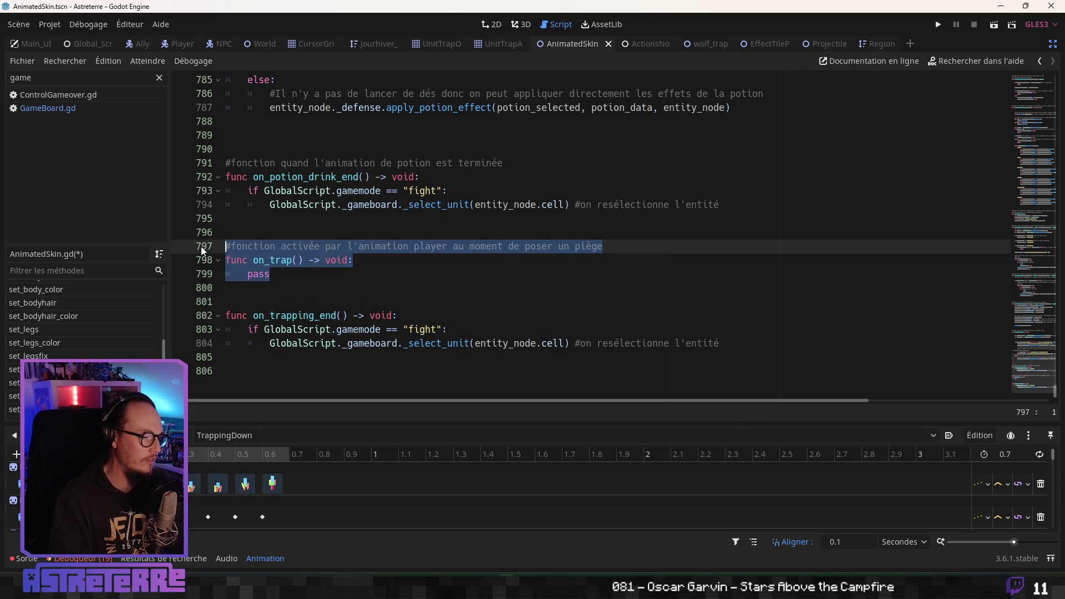
pyautogui.press('Delete')
pyautogui.press('Delete')
pyautogui.press('Delete')
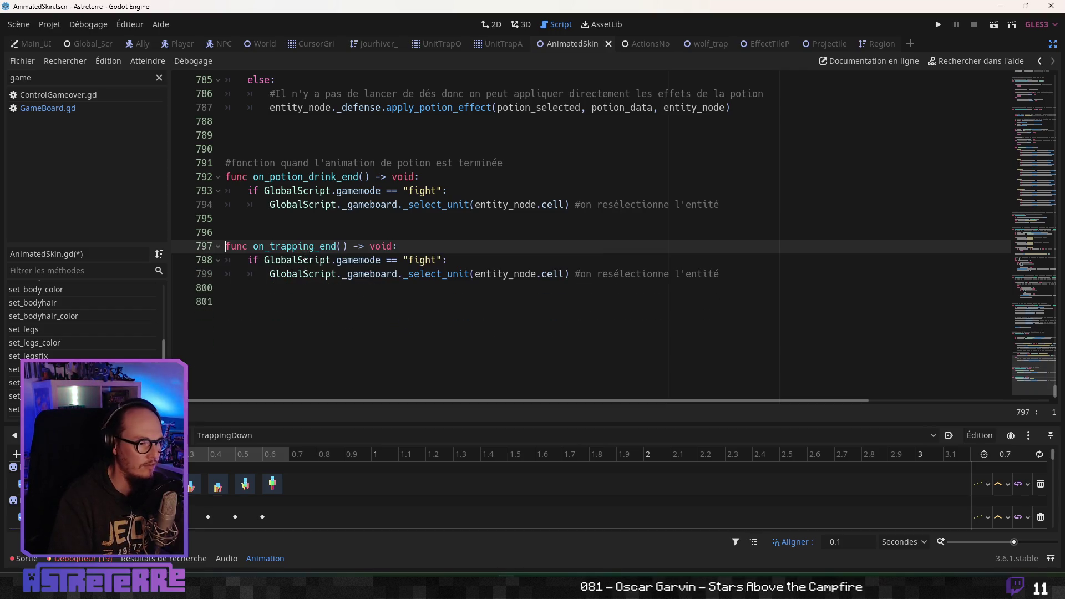
# Add the comment '#fonction quand l'animation de trapping est terminée' above on_trapping_end
pyautogui.press('Return')
pyautogui.press('Up')
pyautogui.write("#fonction quand l'animation de trapping est terminé")
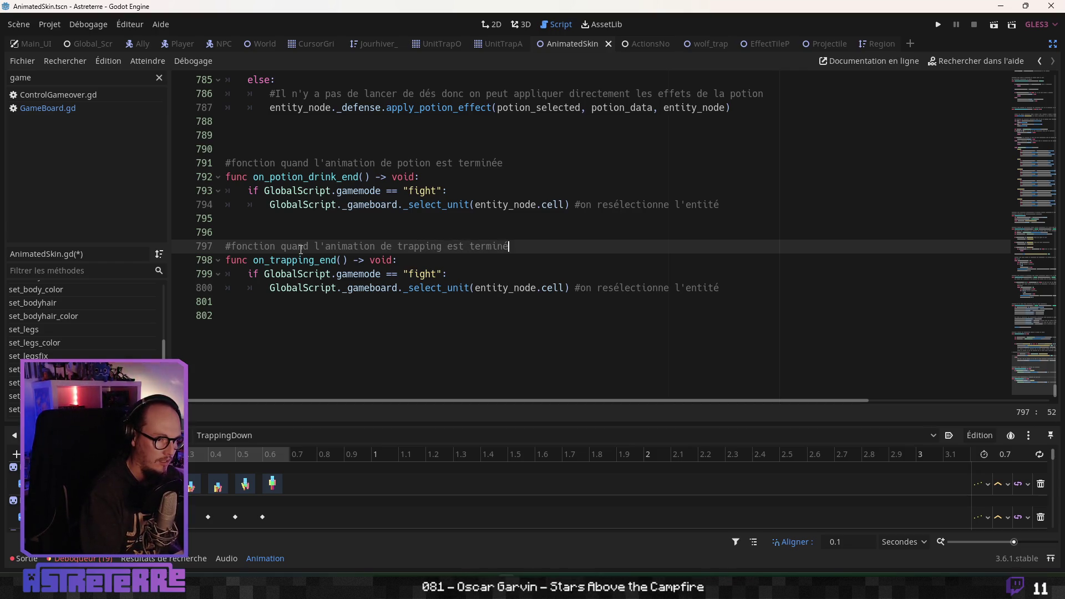
pyautogui.write('e')
pyautogui.press('Up')
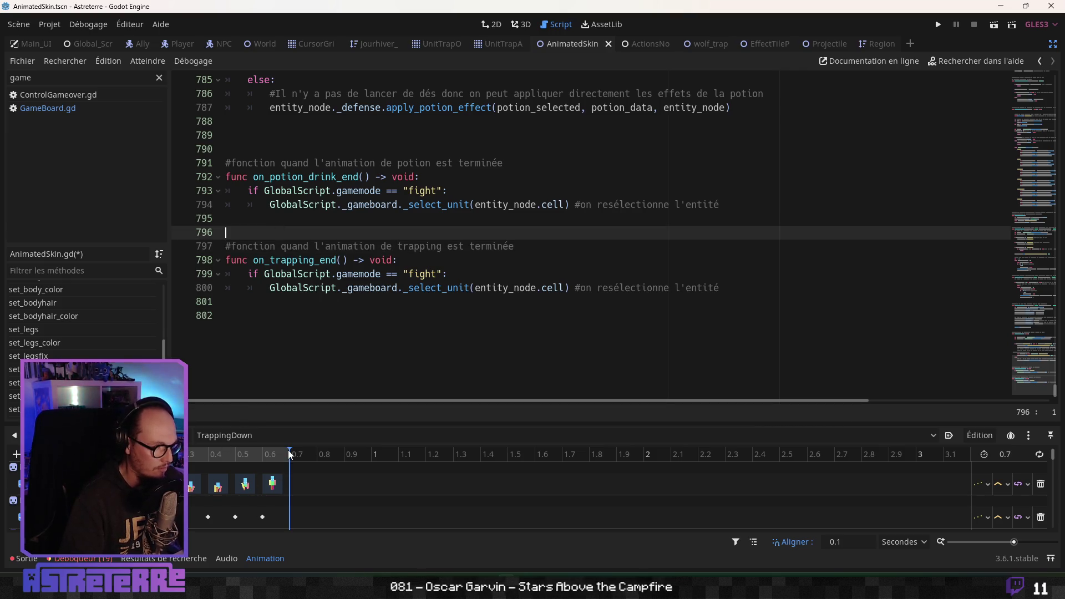
# Add a Call Method Track targeting AnimatedSkin to TrappingDown and save the scene
pyautogui.scroll(-5, 222, 484)
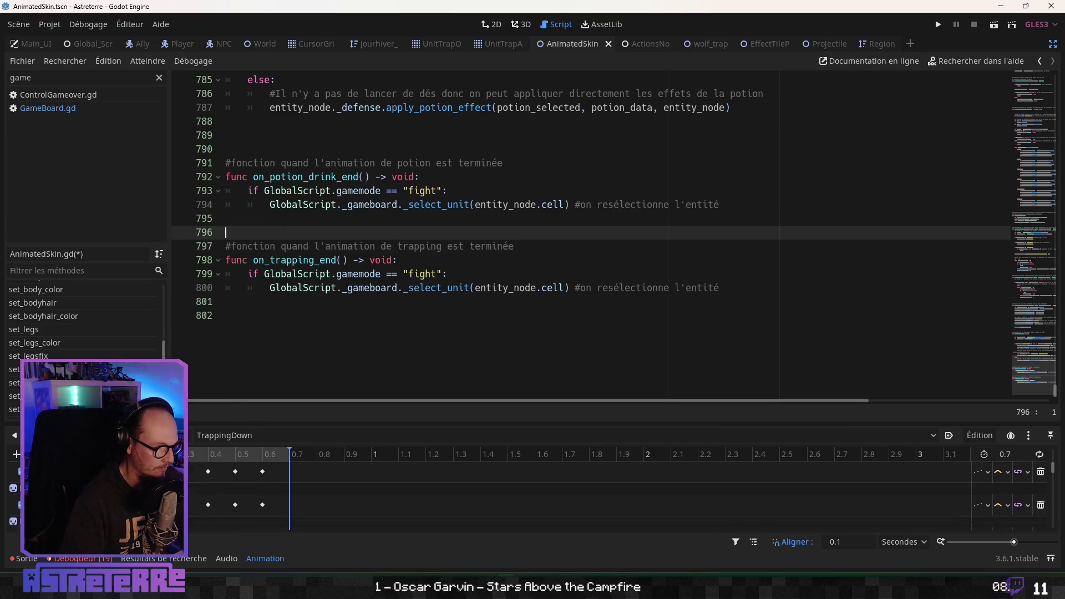
pyautogui.scroll(-3, 239, 491)
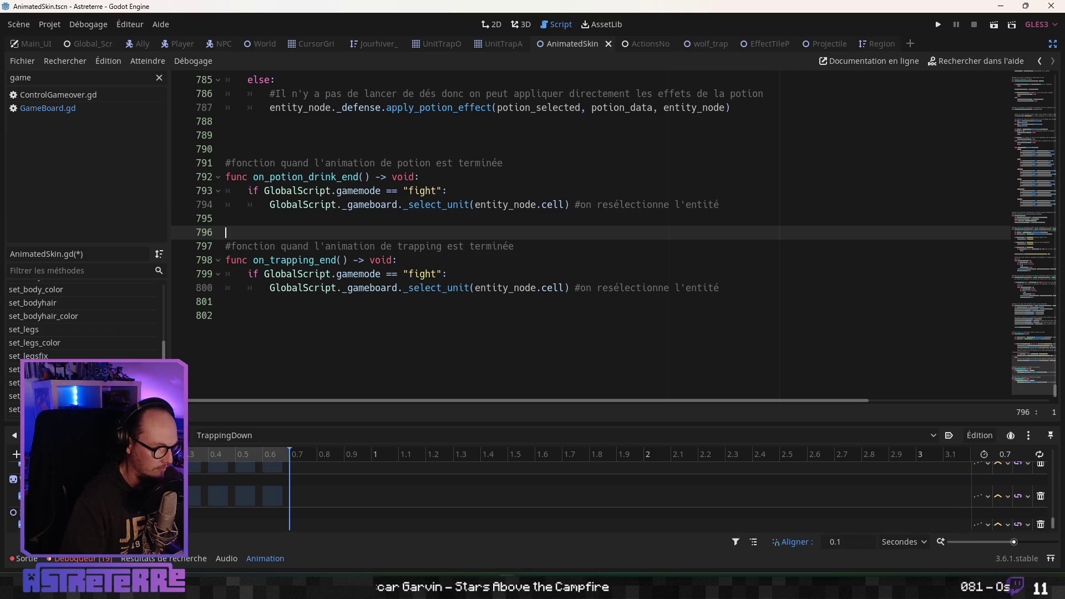
pyautogui.click(16, 454)
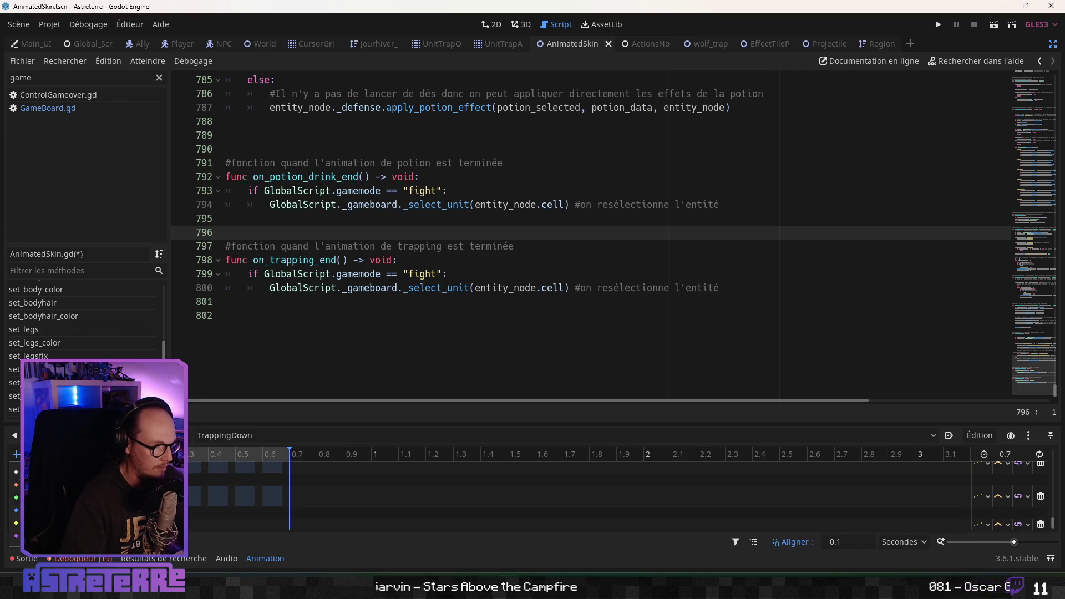
pyautogui.click(56, 497)
pyautogui.click(404, 492)
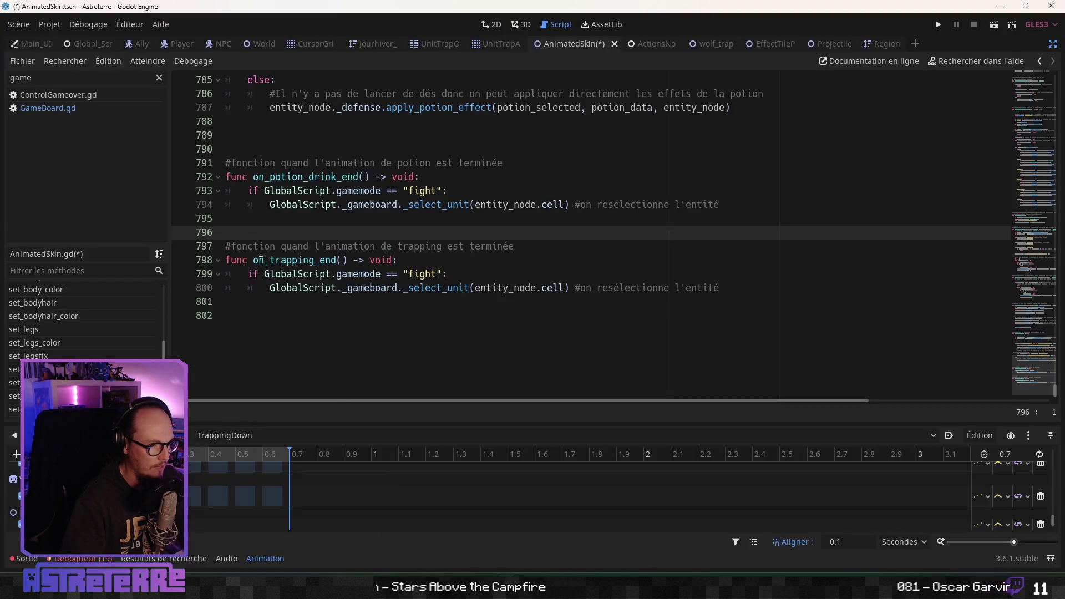
pyautogui.hotkey('ctrl', 's')
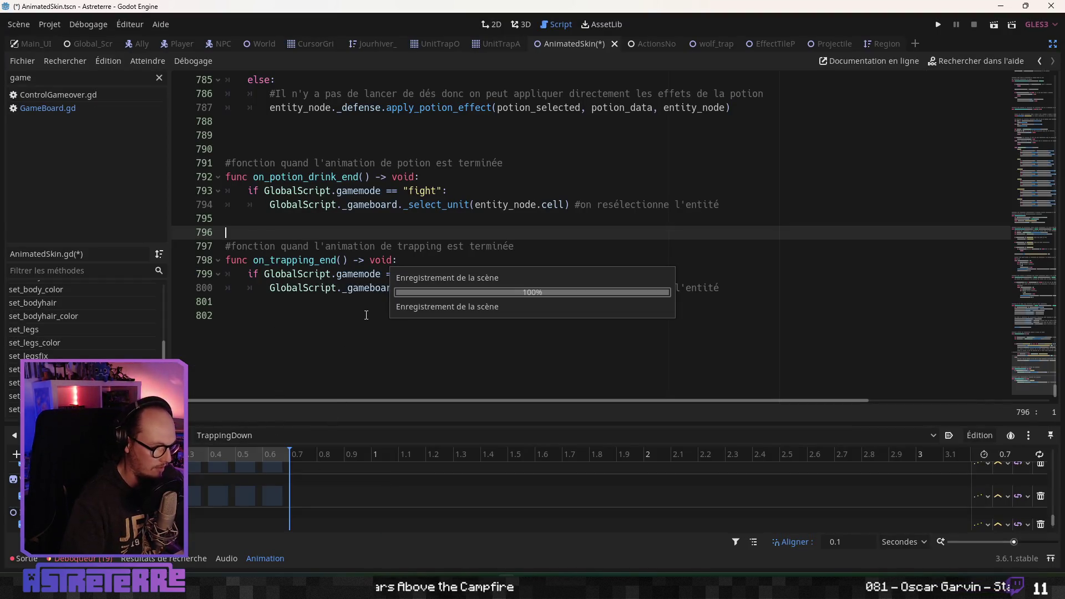
# Insert a method key at 0.7 s on the new call track
pyautogui.click(284, 501)
pyautogui.rightClick(290, 526)
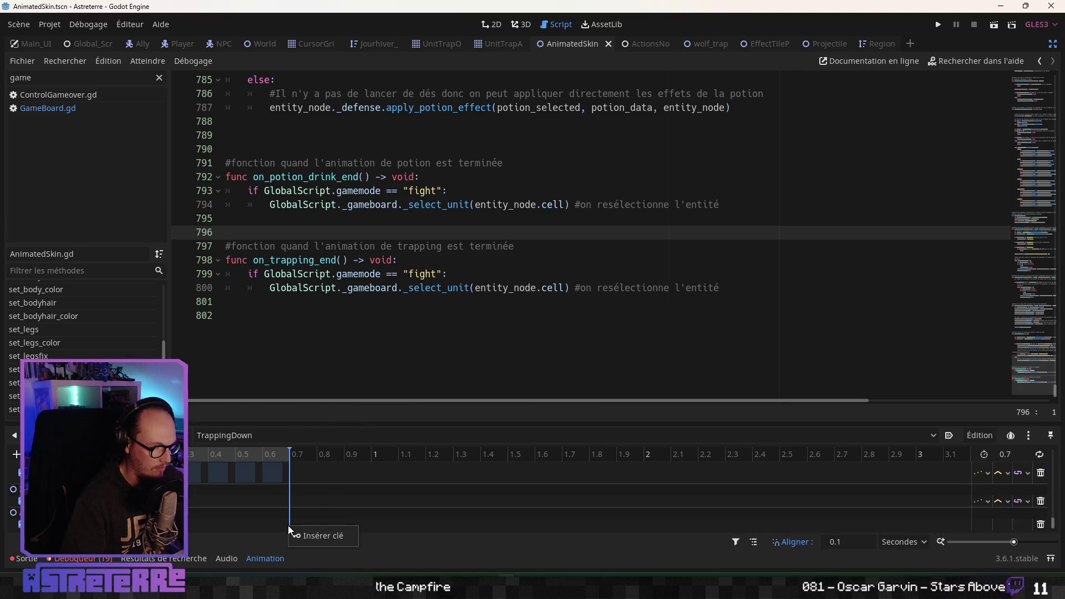
pyautogui.click(309, 533)
pyautogui.scroll(-2, 313, 326)
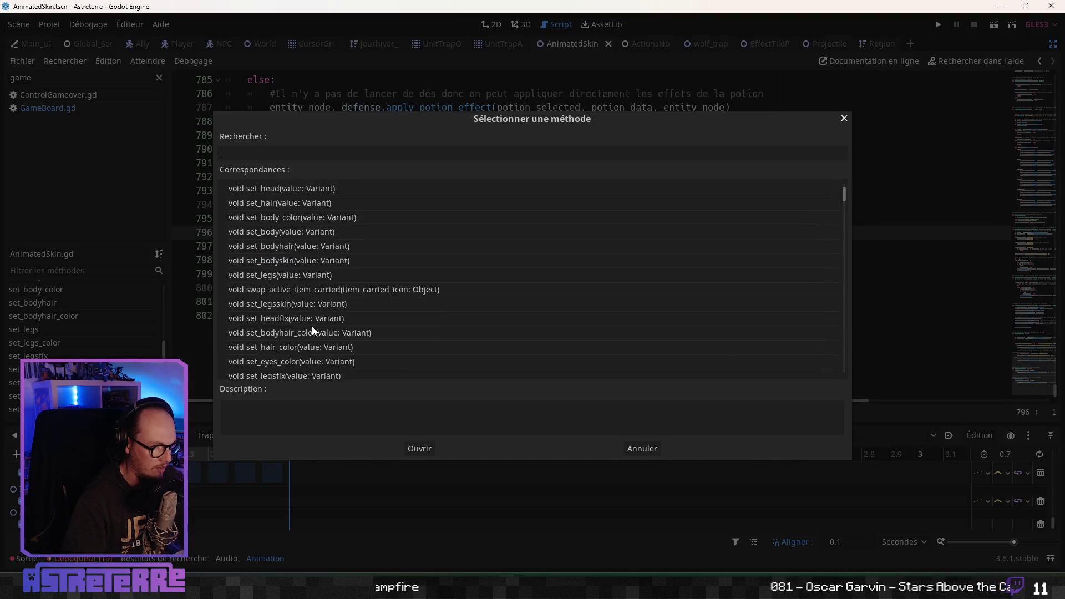
# Finish the pending method key by choosing on_trapping_end as the called method
pyautogui.scroll(-10, 311, 328)
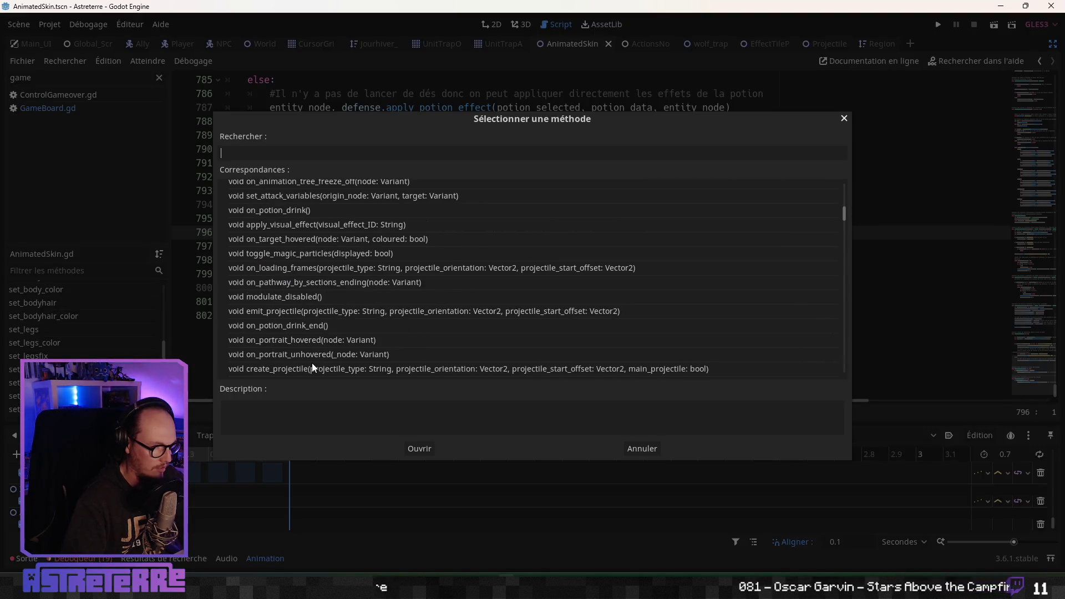
pyautogui.scroll(-3, 311, 365)
pyautogui.scroll(8, 311, 368)
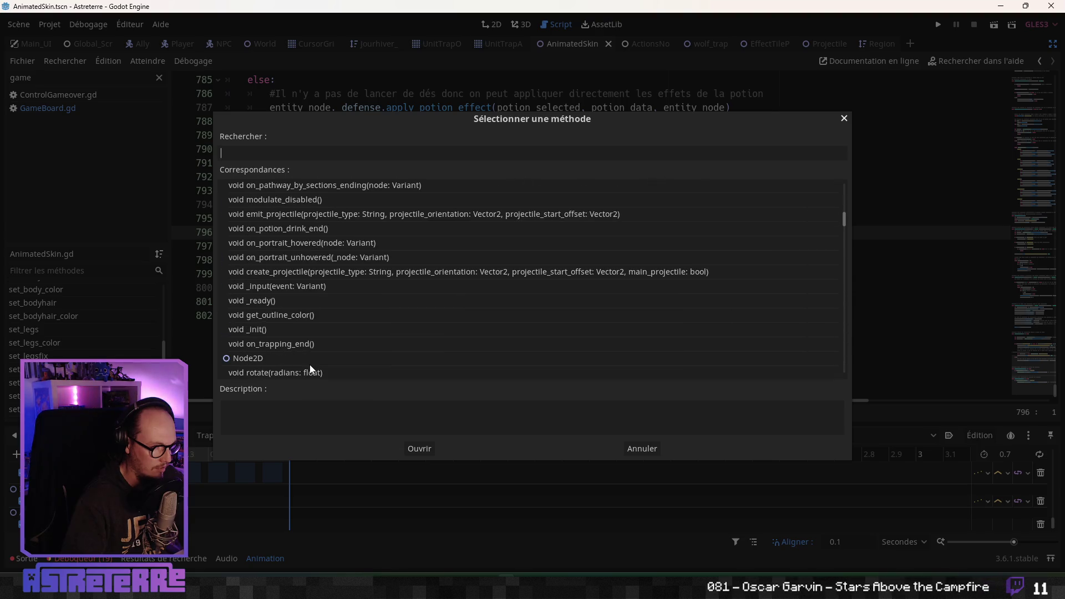
pyautogui.scroll(-2, 308, 361)
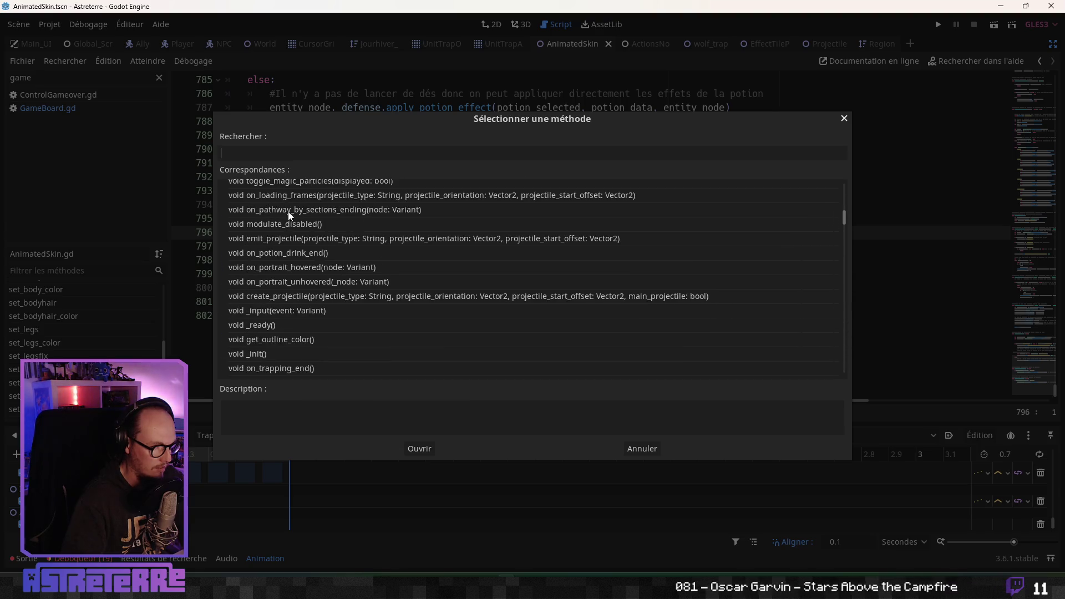
pyautogui.click(299, 368)
pyautogui.click(422, 447)
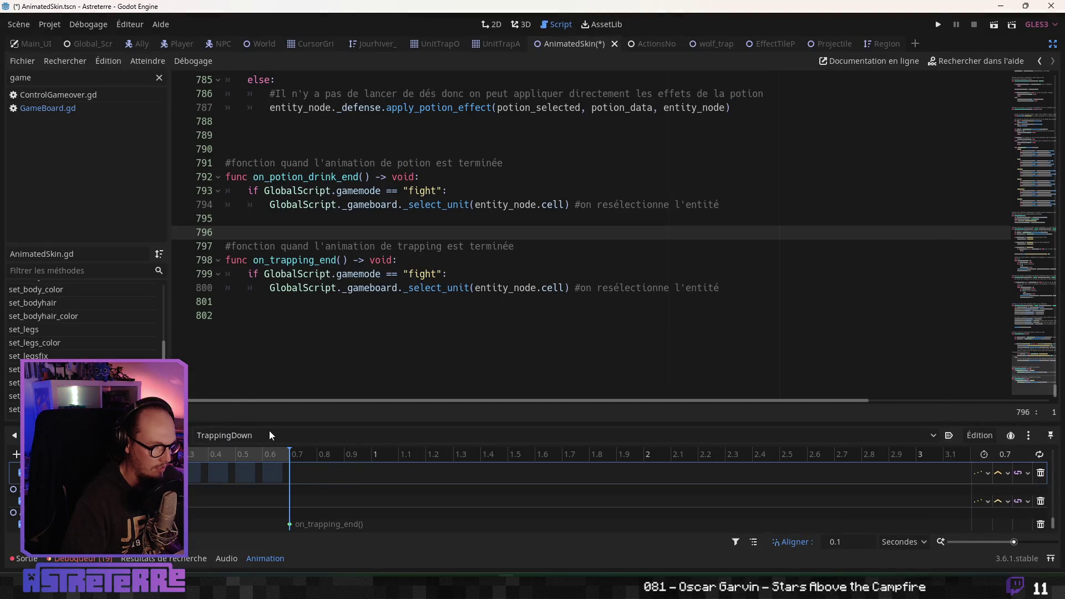
# Give TrappingLeft a Call Method track on AnimatedSkin with an on_trapping_end key
pyautogui.click(269, 432)
pyautogui.click(267, 535)
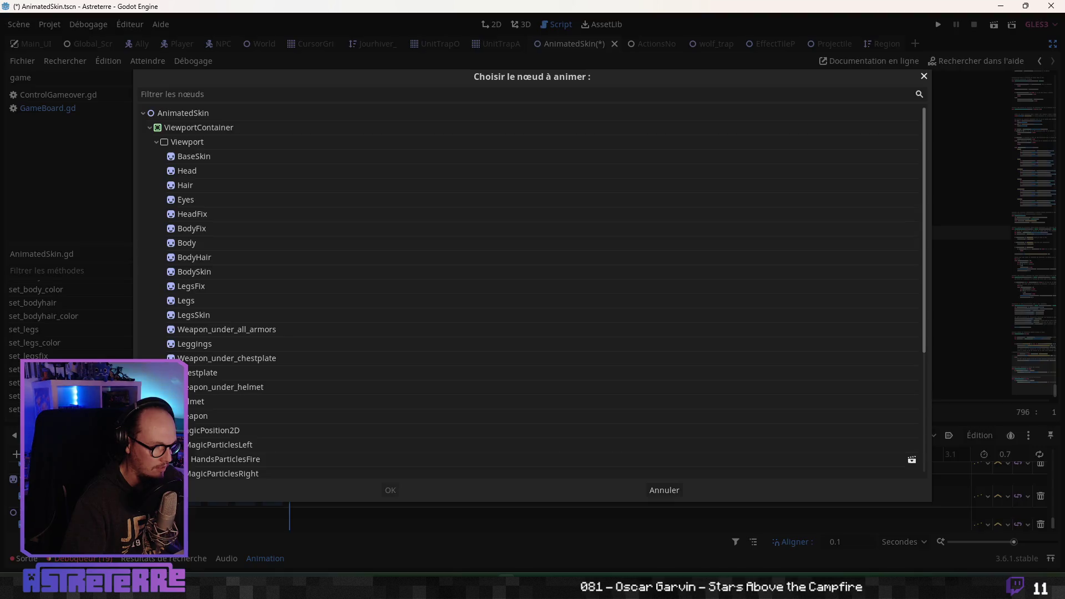
pyautogui.click(281, 392)
pyautogui.click(194, 113)
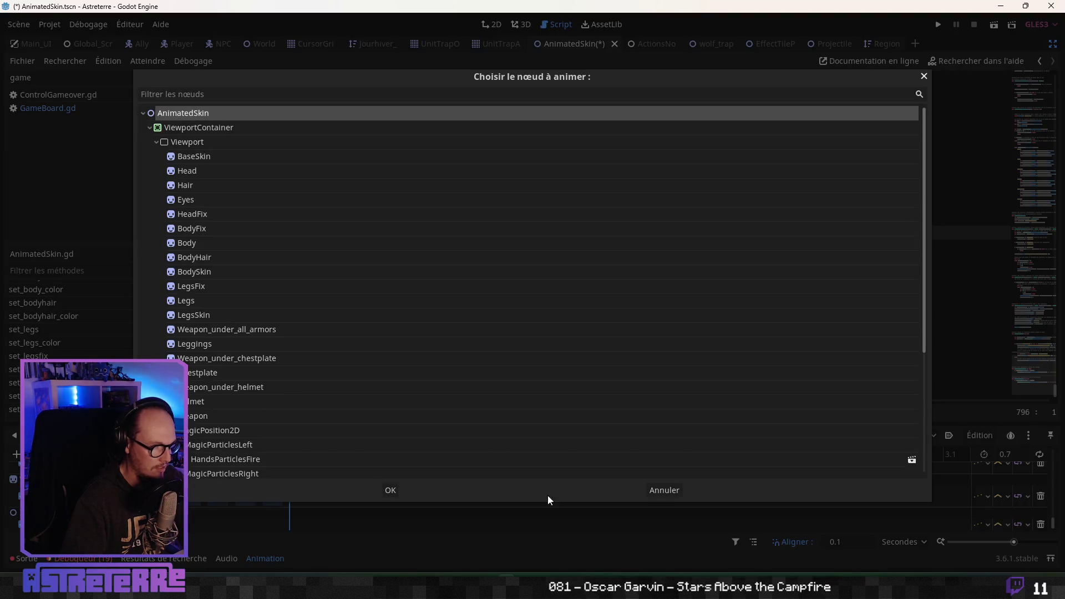
pyautogui.click(398, 491)
pyautogui.rightClick(289, 530)
pyautogui.click(289, 533)
pyautogui.scroll(-3, 319, 333)
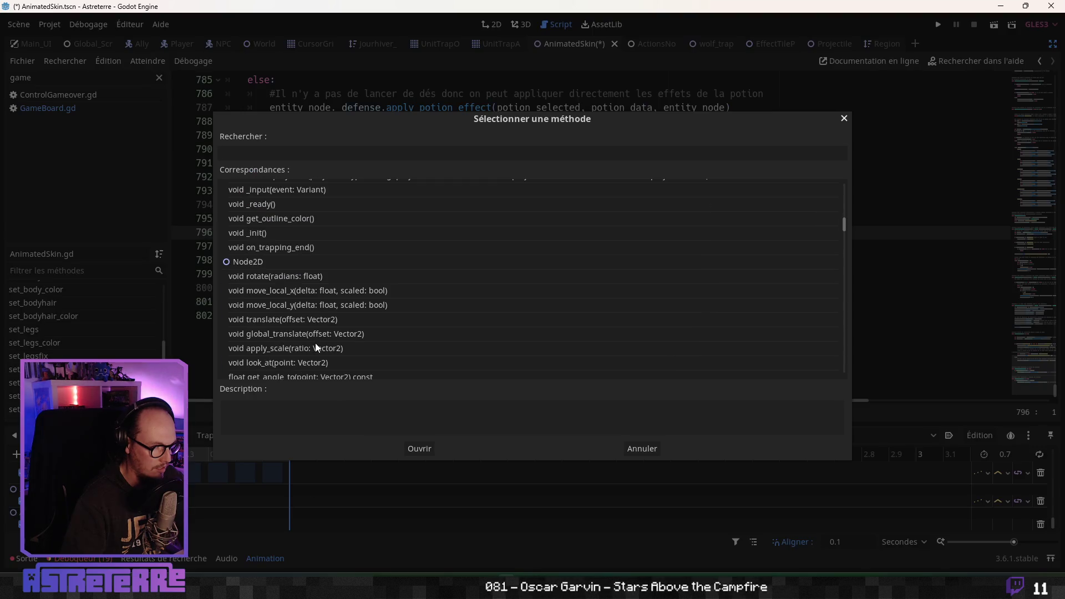
pyautogui.click(305, 250)
pyautogui.click(420, 448)
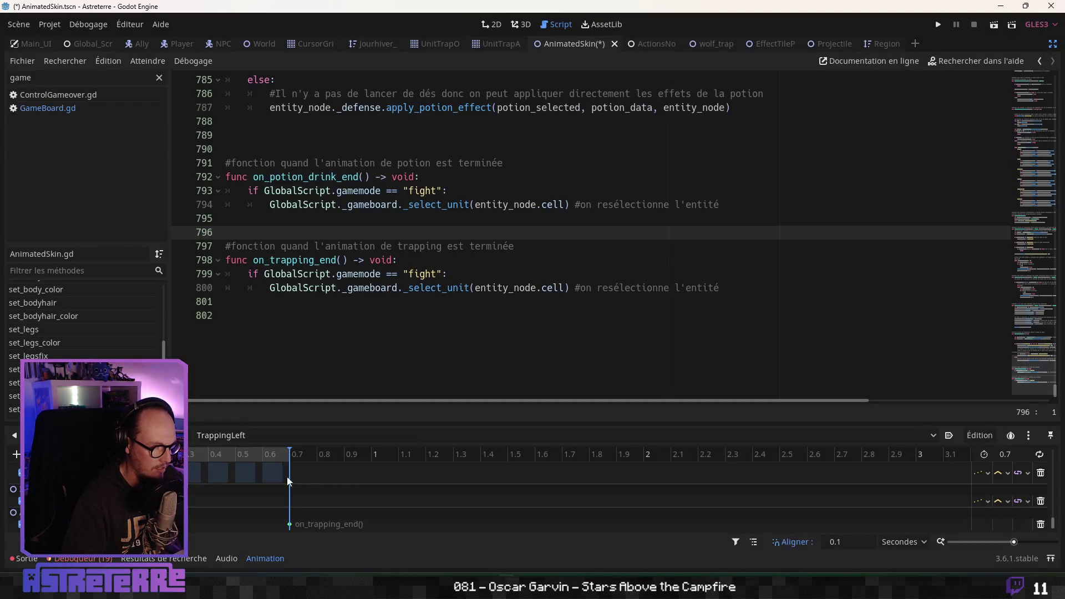
# Give TrappingRight a Call Method track on AnimatedSkin with an on_trapping_end key
pyautogui.click(225, 440)
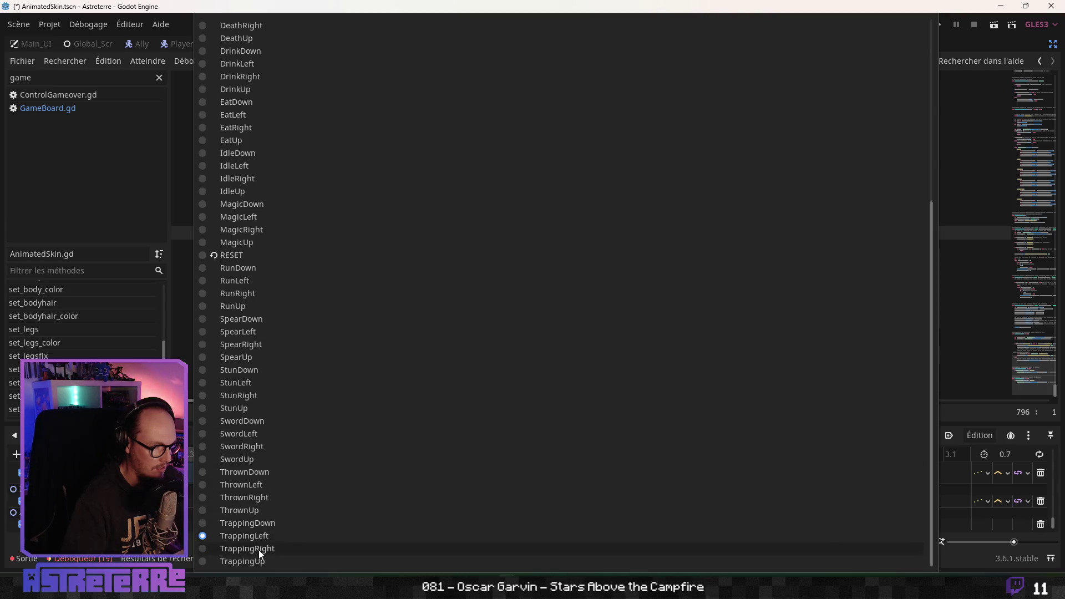
pyautogui.click(259, 551)
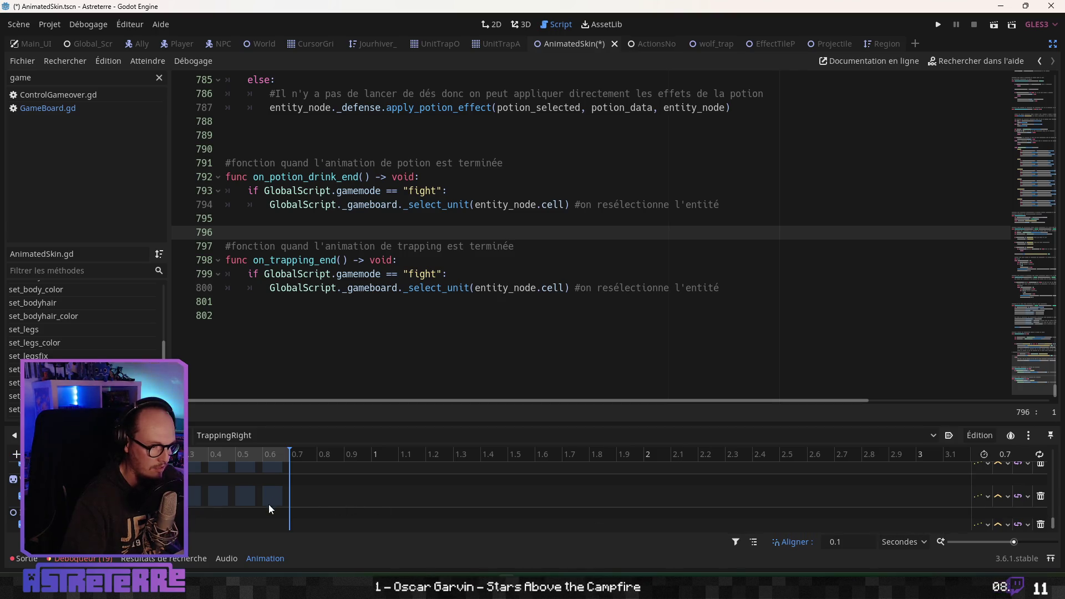
pyautogui.scroll(3, 195, 494)
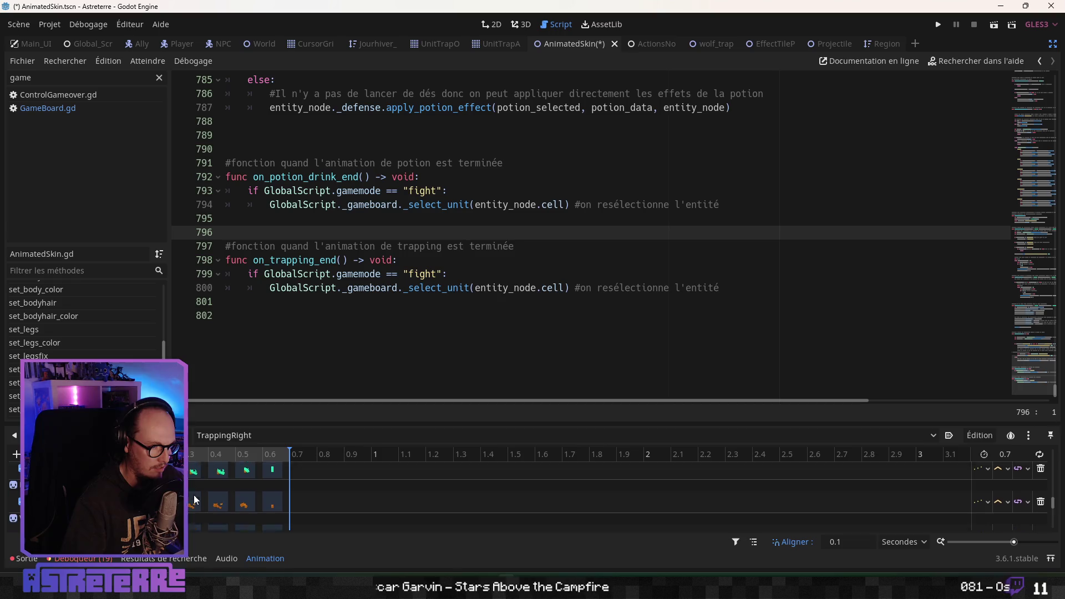
pyautogui.scroll(-1, 198, 497)
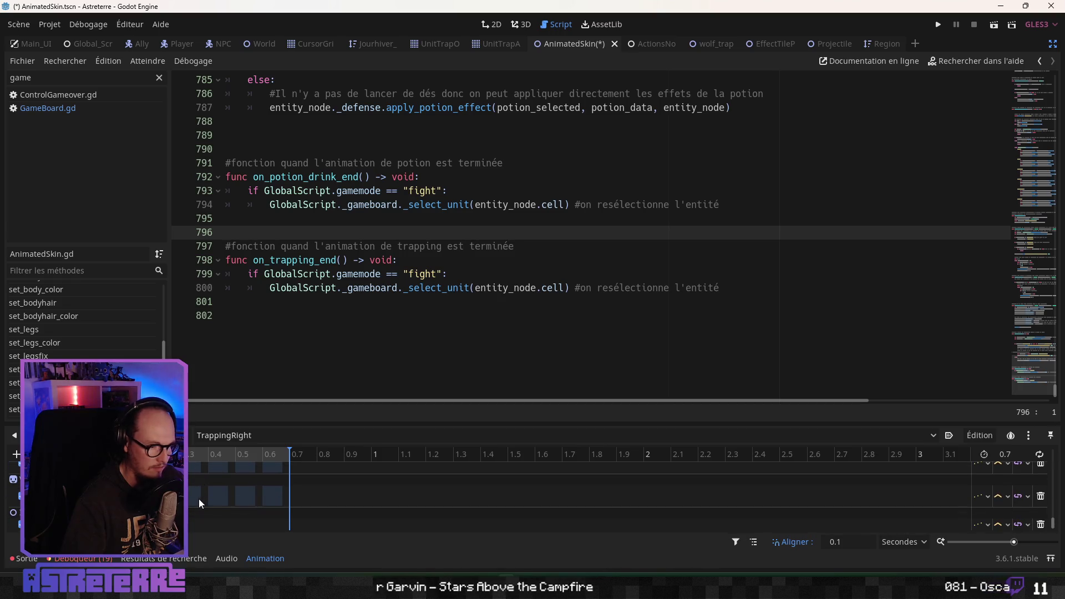
pyautogui.click(16, 454)
pyautogui.click(50, 469)
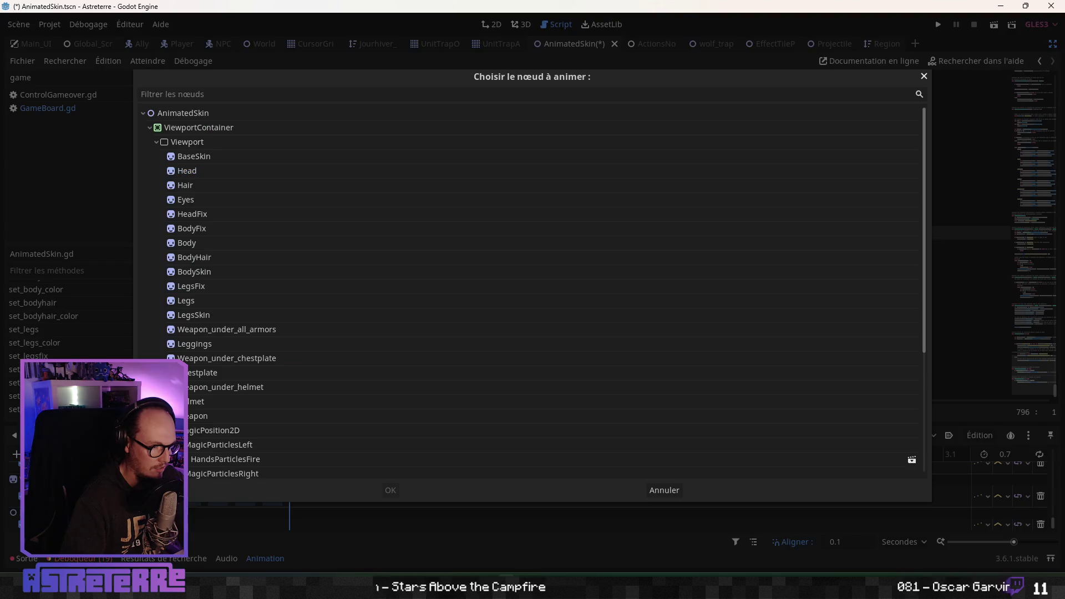
pyautogui.click(190, 118)
pyautogui.click(382, 524)
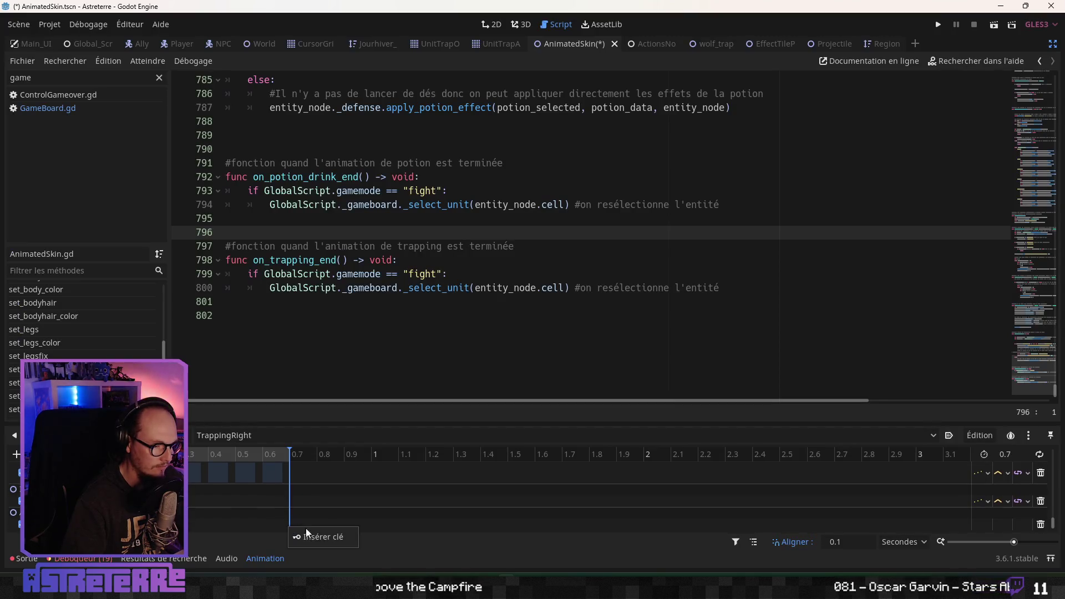
pyautogui.scroll(-5, 368, 341)
pyautogui.scroll(-4, 318, 361)
pyautogui.scroll(7, 316, 354)
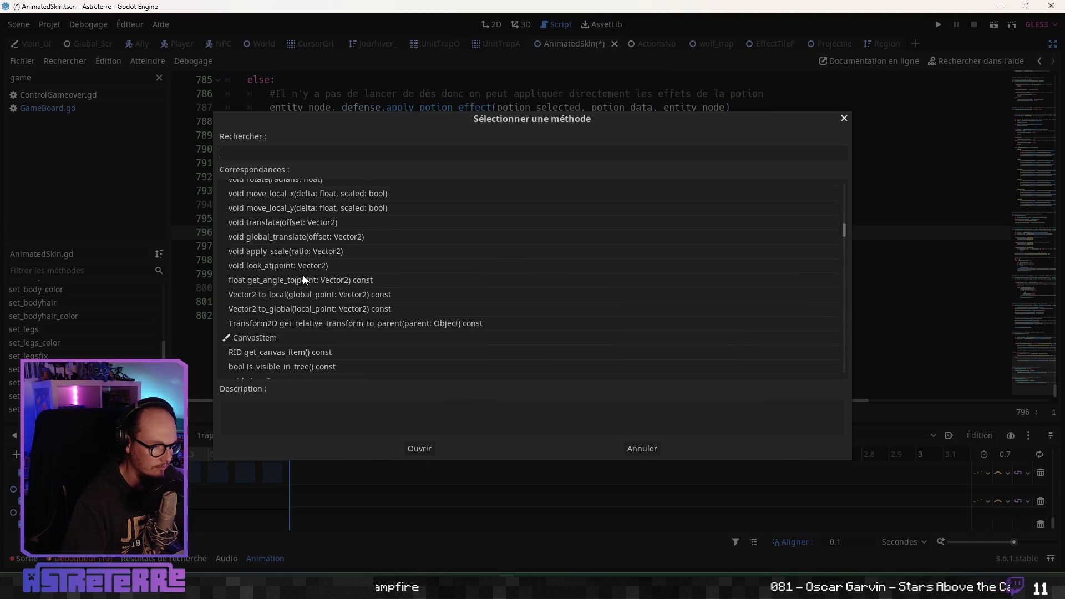
pyautogui.scroll(5, 303, 275)
pyautogui.click(302, 272)
pyautogui.click(418, 438)
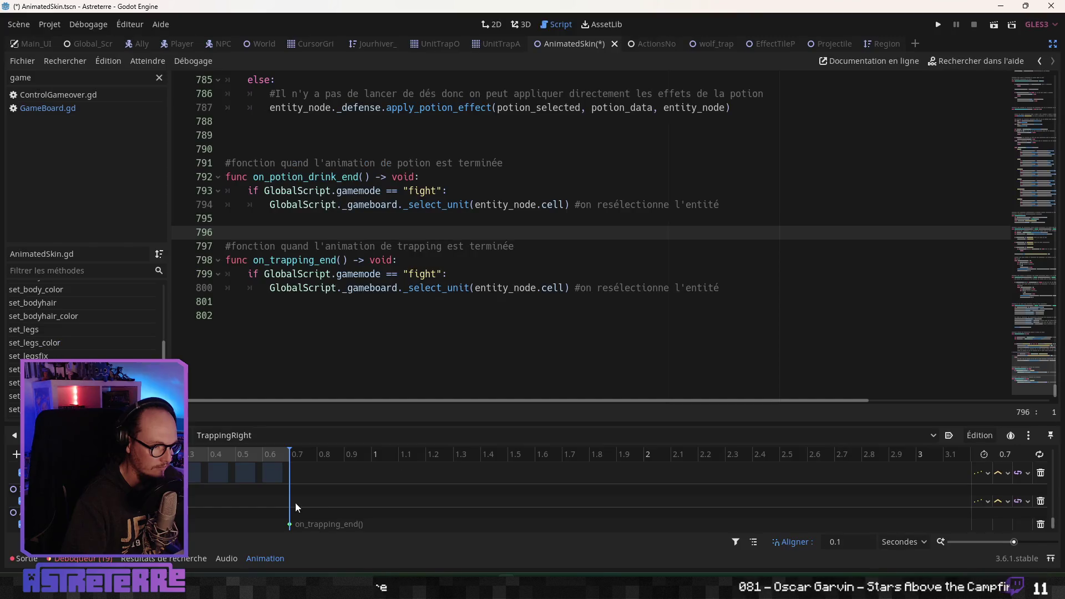
# Give TrappingUp a Call Method track on AnimatedSkin with an on_trapping_end key at 0.7 s
pyautogui.click(224, 435)
pyautogui.click(253, 562)
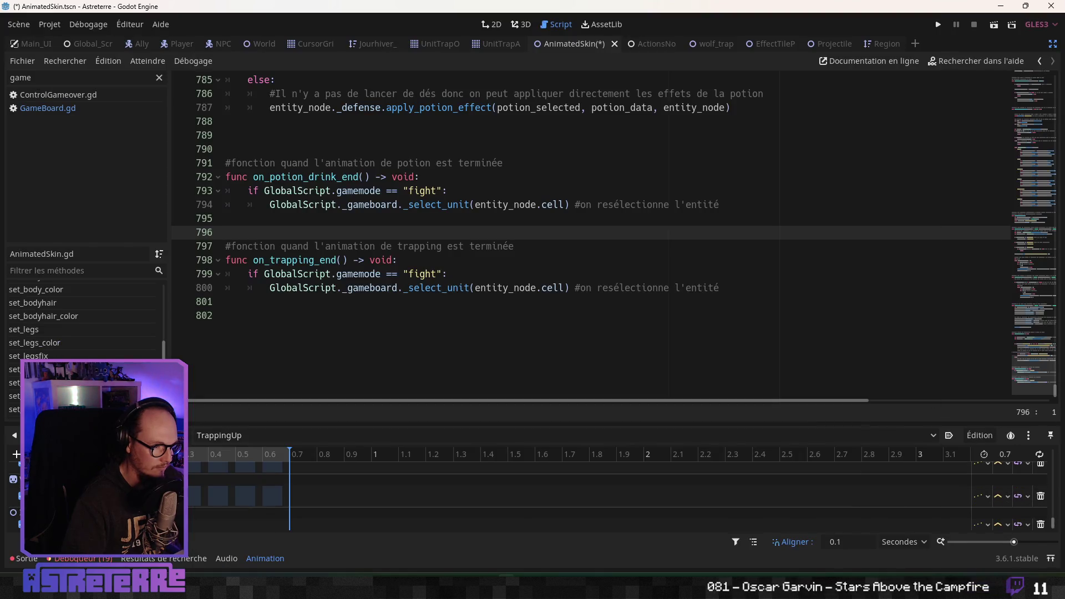
pyautogui.click(16, 454)
pyautogui.click(55, 409)
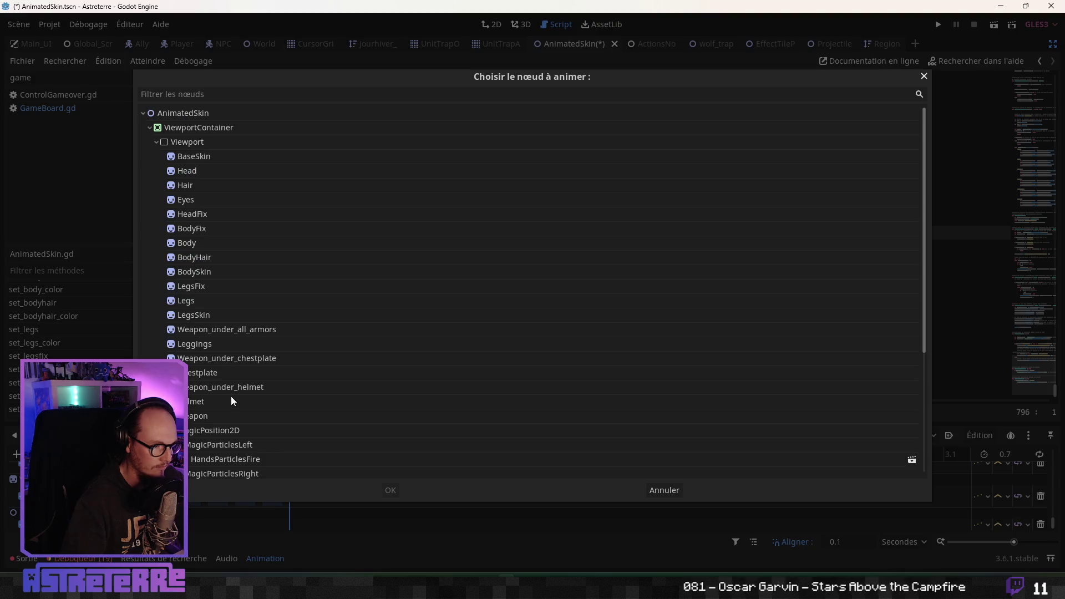
pyautogui.click(187, 113)
pyautogui.click(388, 491)
pyautogui.rightClick(292, 523)
pyautogui.click(312, 531)
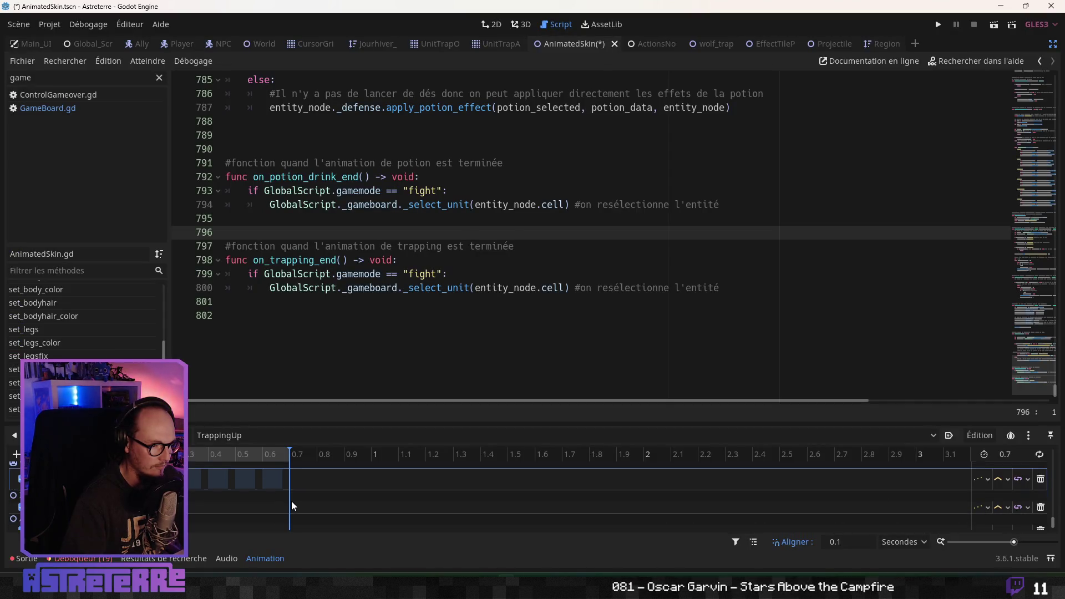
pyautogui.rightClick(290, 524)
pyautogui.click(294, 528)
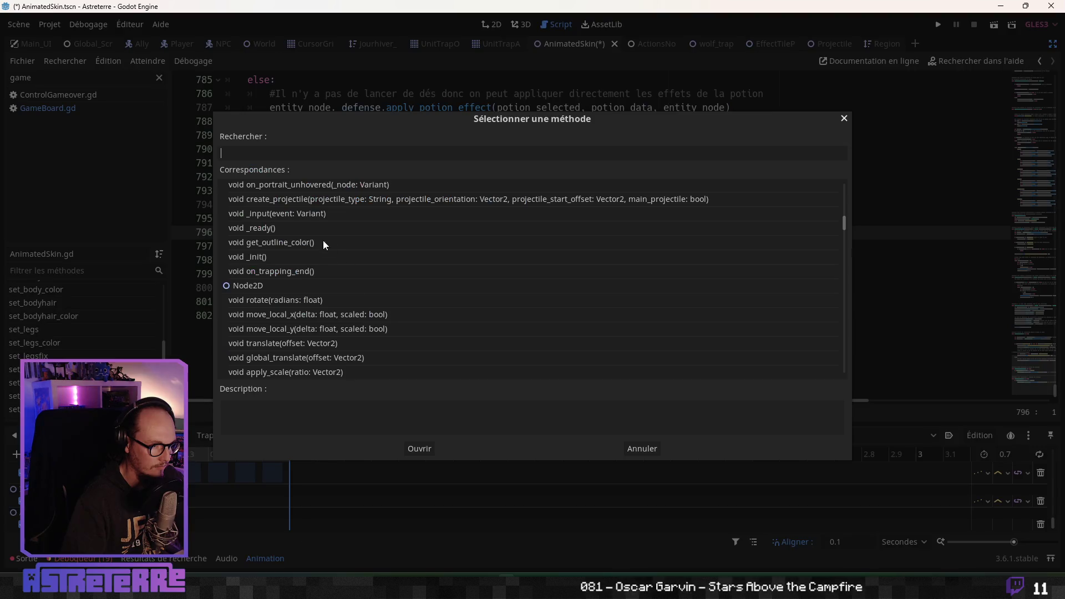
pyautogui.click(298, 271)
pyautogui.click(407, 454)
# Save the AnimatedSkin.tscn scene with Ctrl+S
pyautogui.click(353, 274)
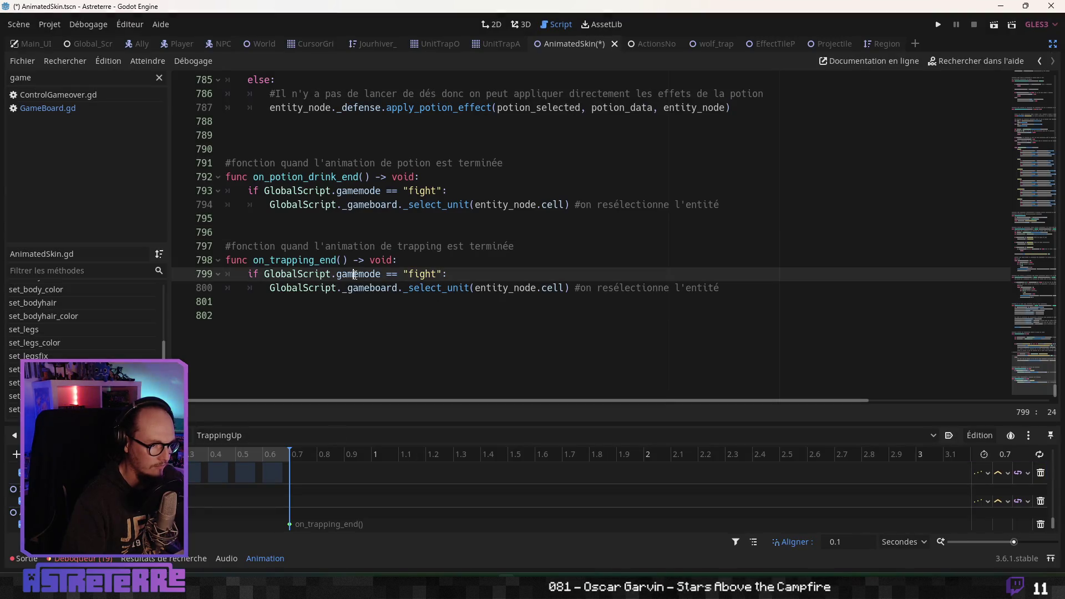
pyautogui.hotkey('ctrl', 's')
pyautogui.click(611, 191)
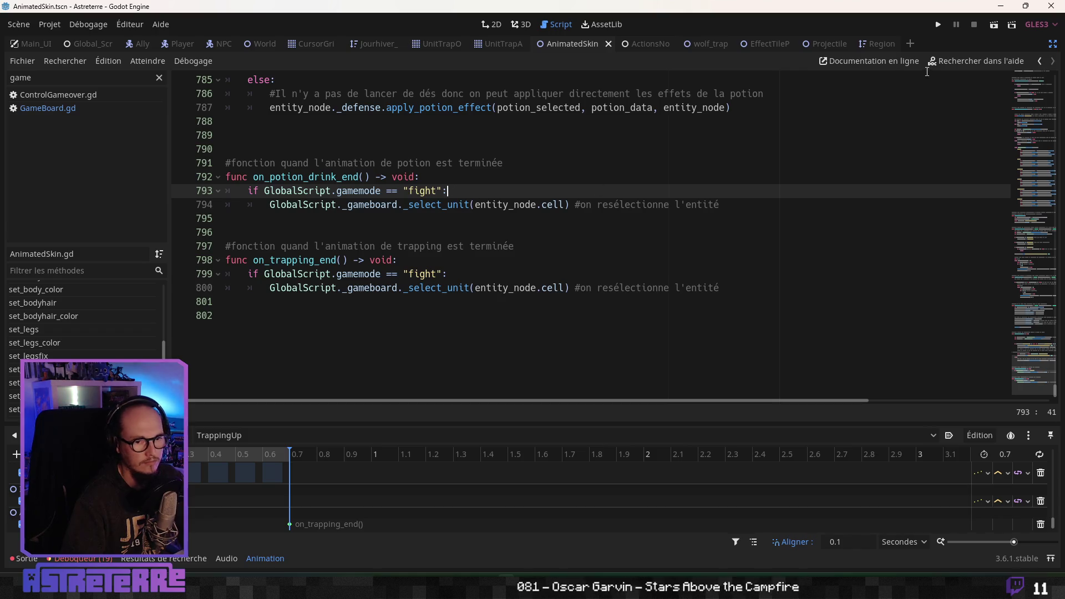
# Run the game and set a trap on the character's field tile, hitting the attack_finished break
pyautogui.click(939, 26)
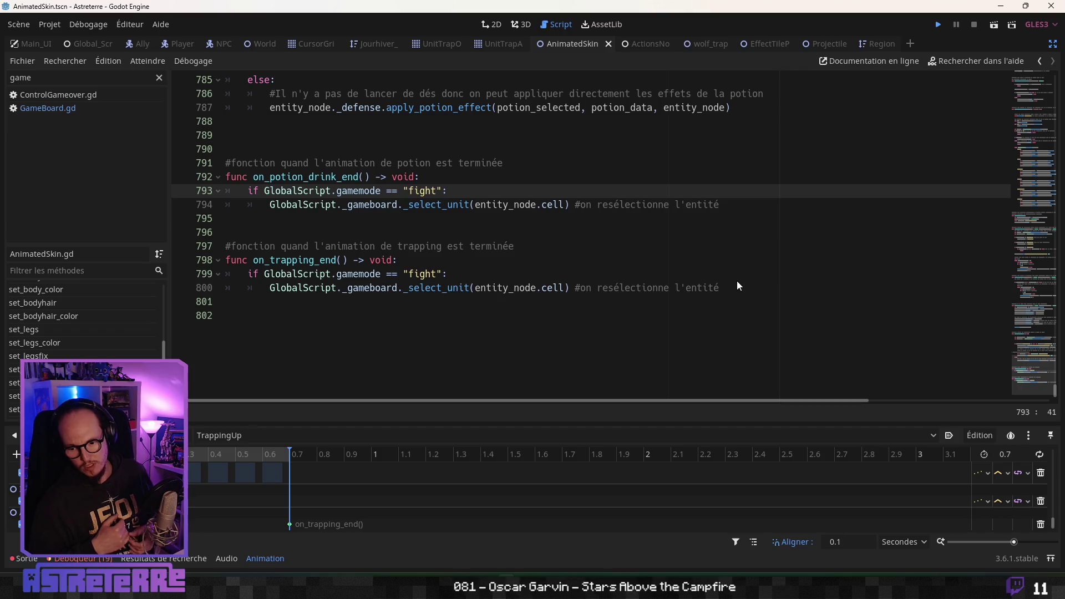
pyautogui.hotkey('ctrl', 's')
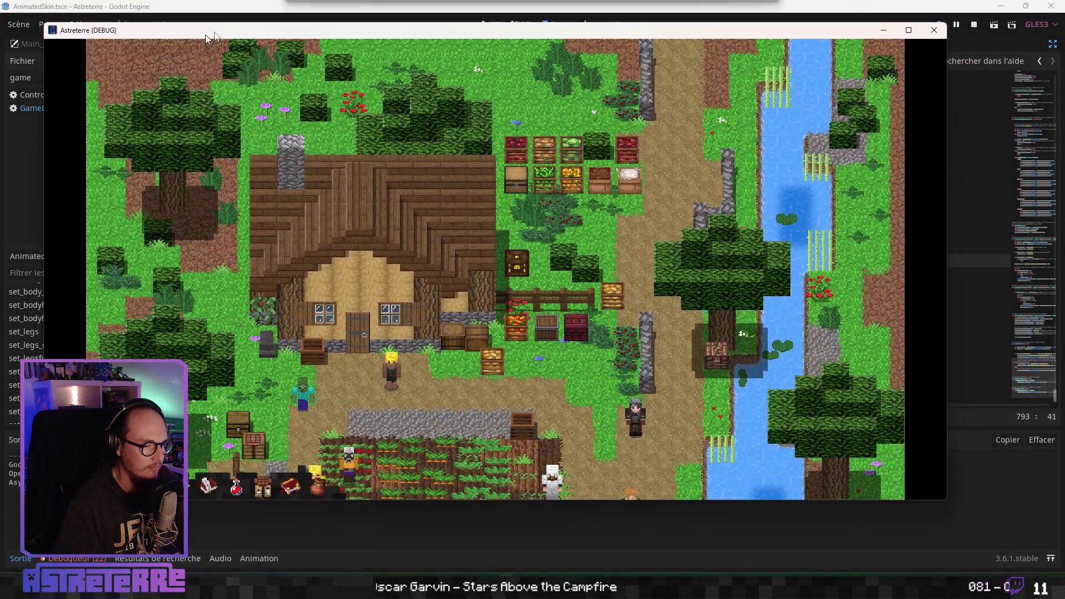
pyautogui.moveTo(208, 38); pyautogui.dragTo(299, 29)
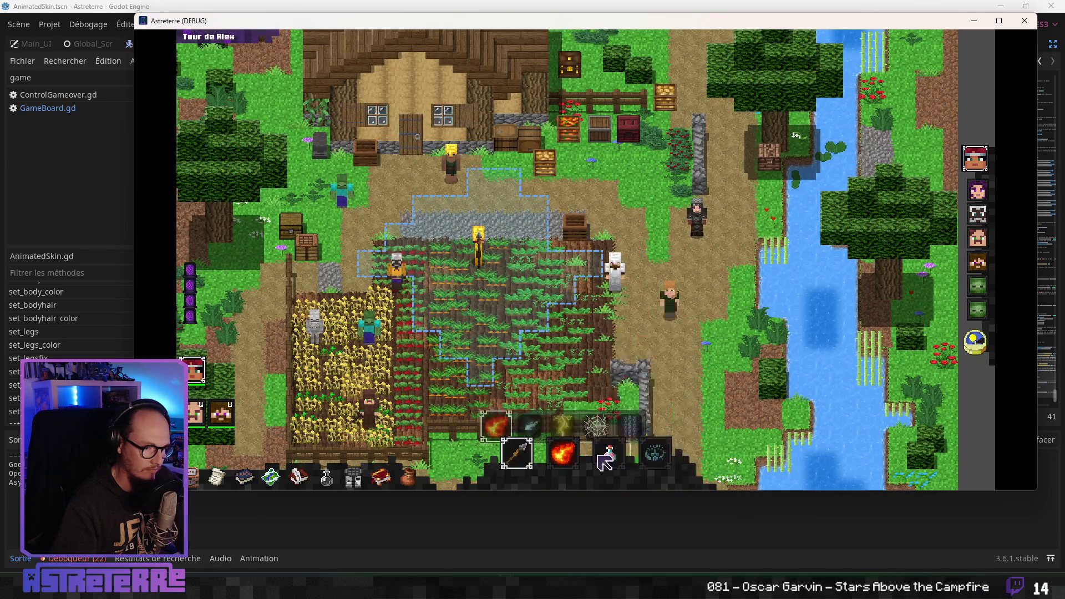
pyautogui.click(673, 453)
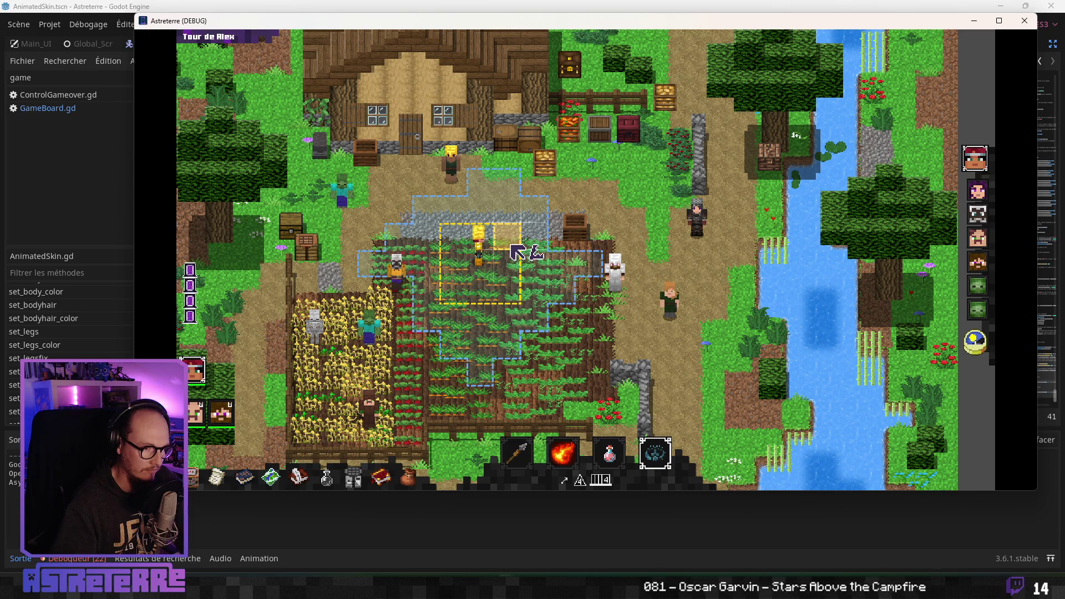
pyautogui.click(512, 246)
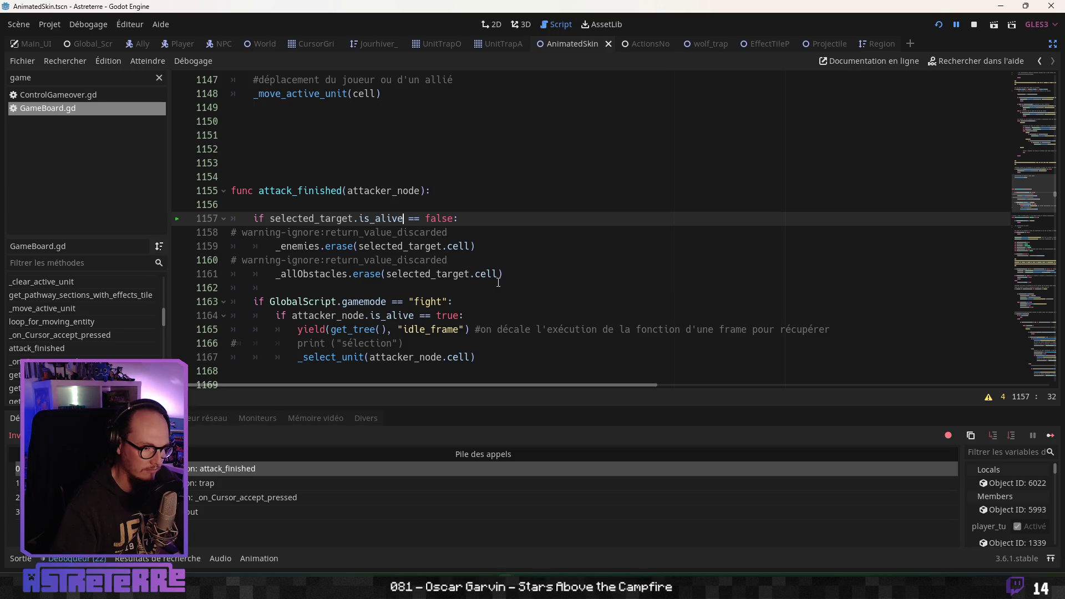
# Look through the debugger's Errors list, return to the Stack Trace and continue execution
pyautogui.scroll(2, 494, 278)
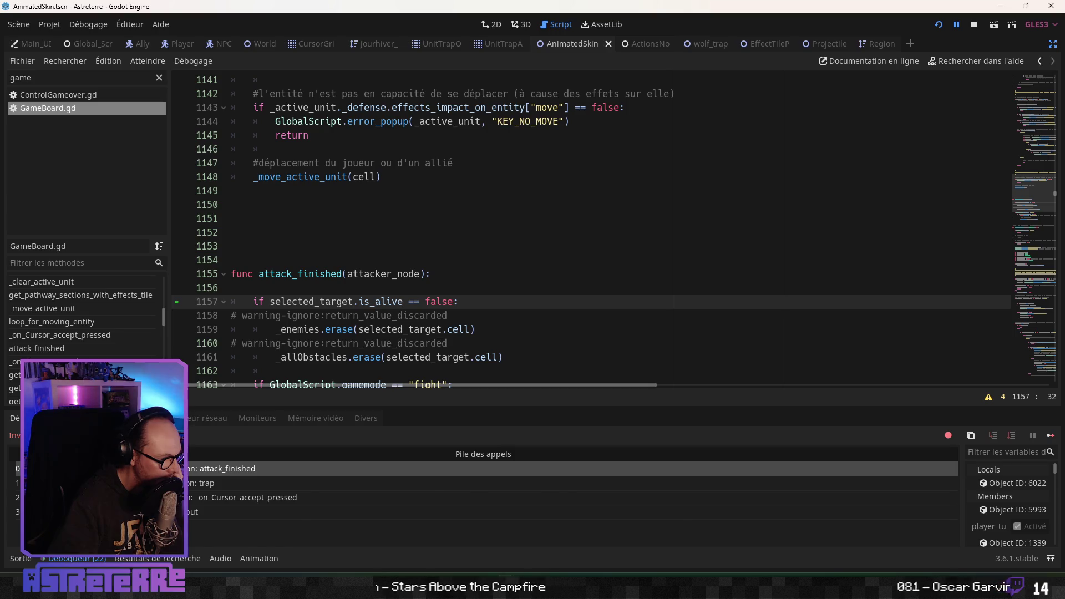
pyautogui.click(84, 418)
pyautogui.scroll(-5, 194, 494)
pyautogui.scroll(3, 194, 494)
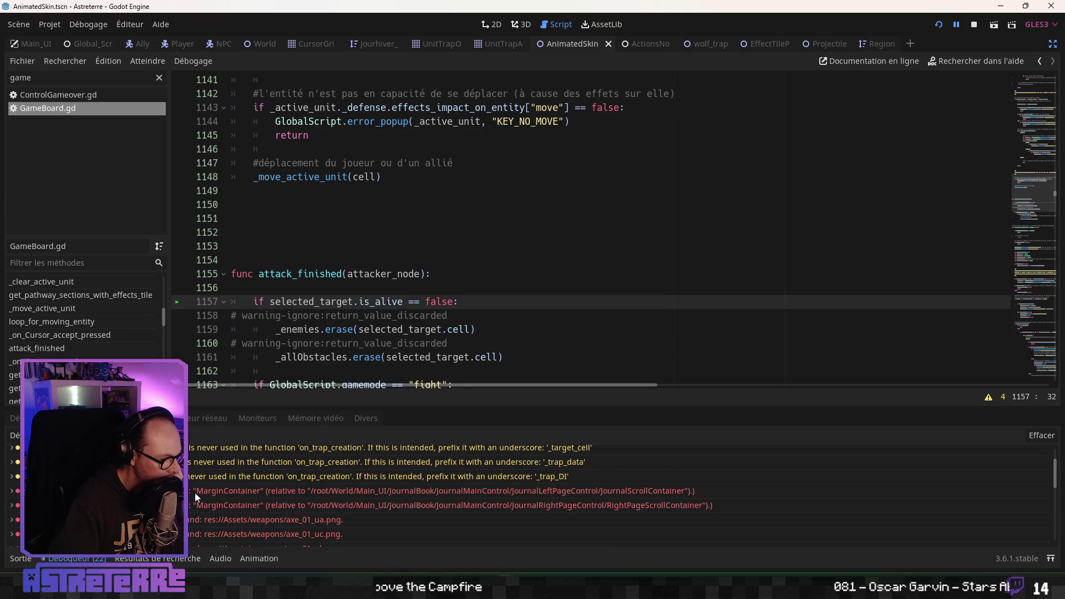
pyautogui.scroll(2, 195, 493)
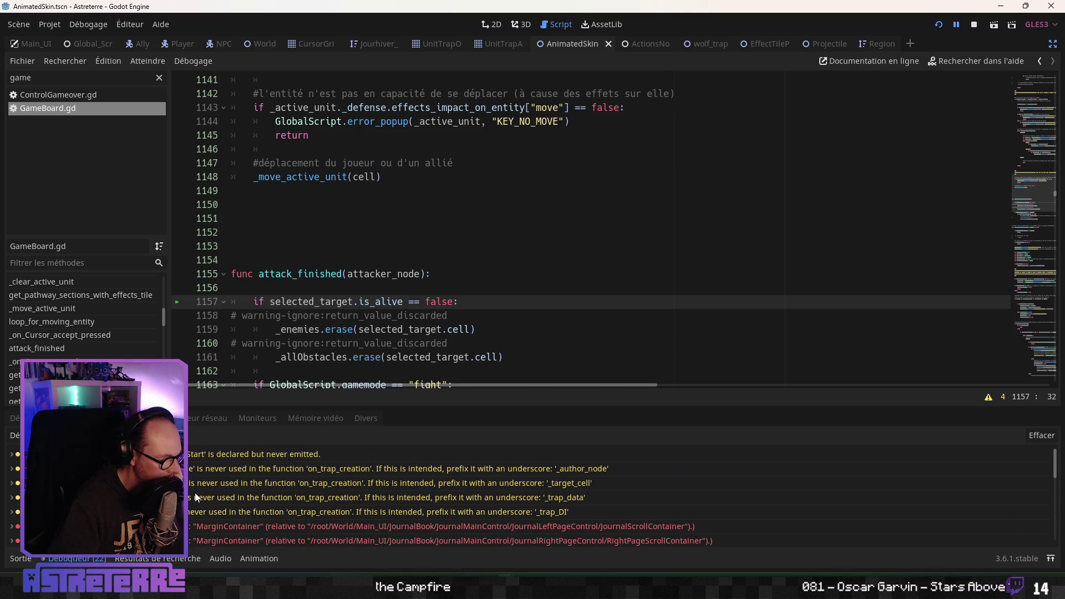
pyautogui.scroll(-5, 194, 493)
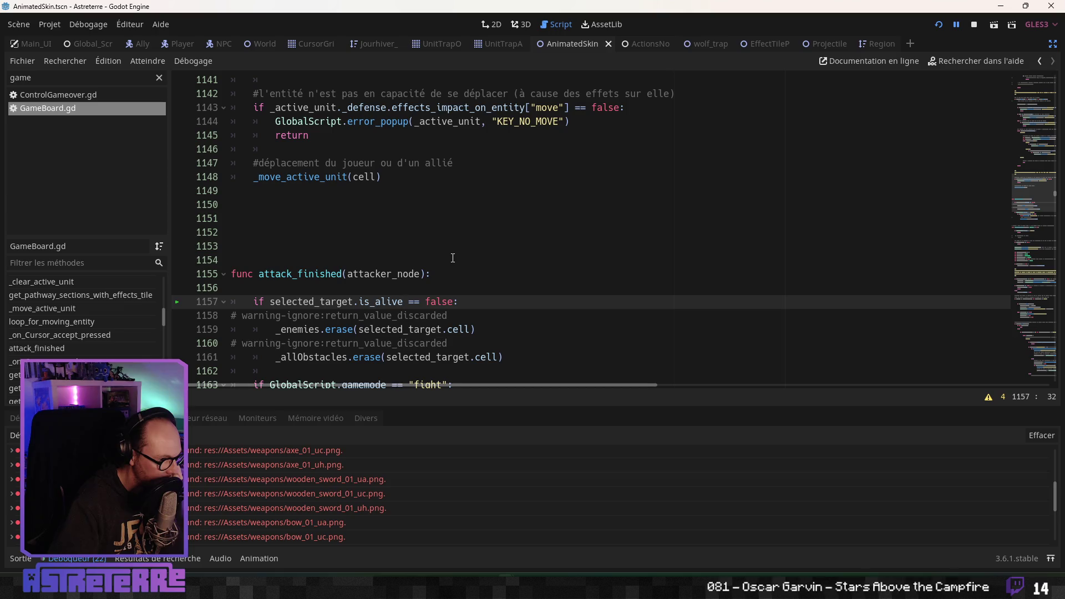
pyautogui.click(939, 24)
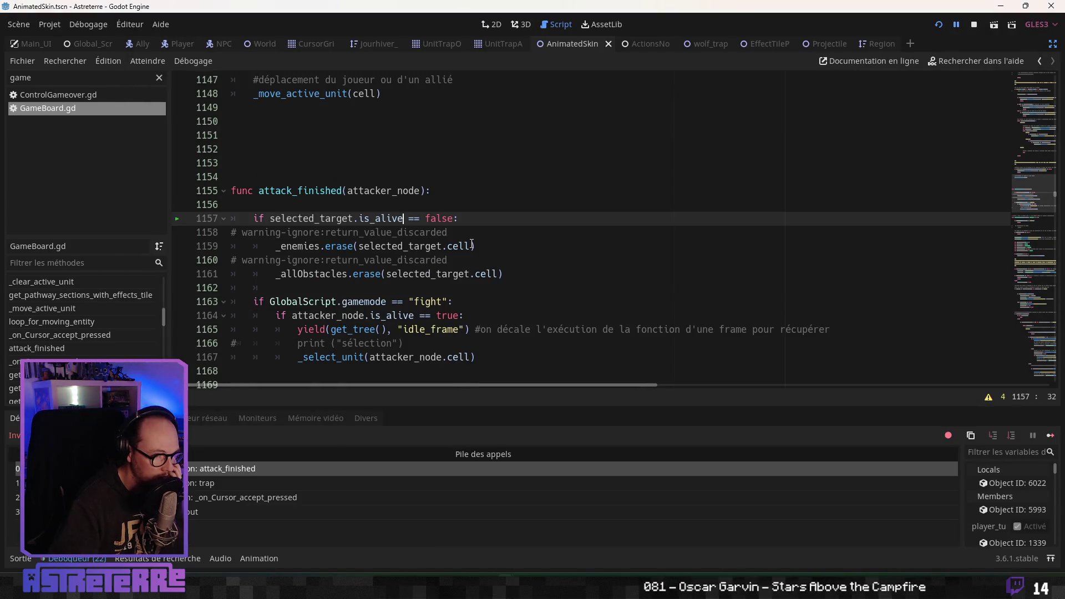
pyautogui.click(958, 25)
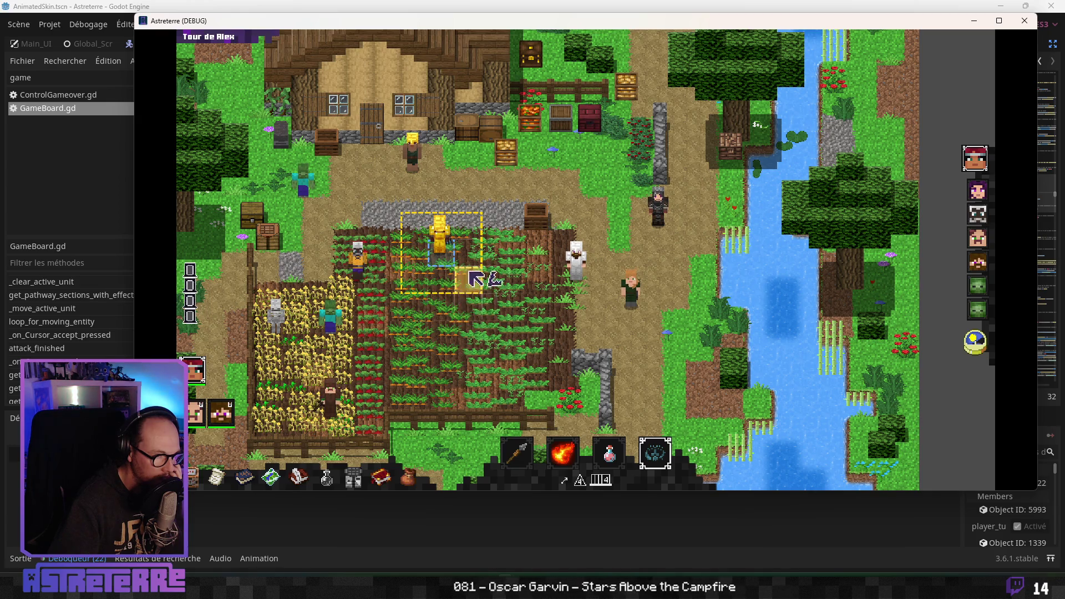
# Select the trapped golden character and act on its tile until attack_finished breaks again
pyautogui.click(432, 264)
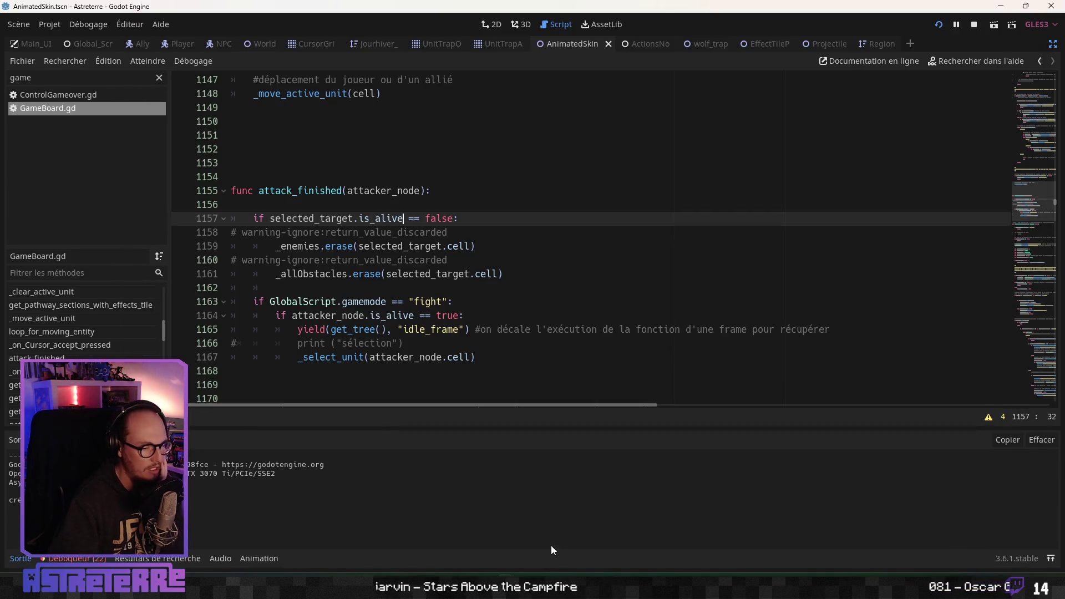
pyautogui.hotkey('alt', 'Tab')
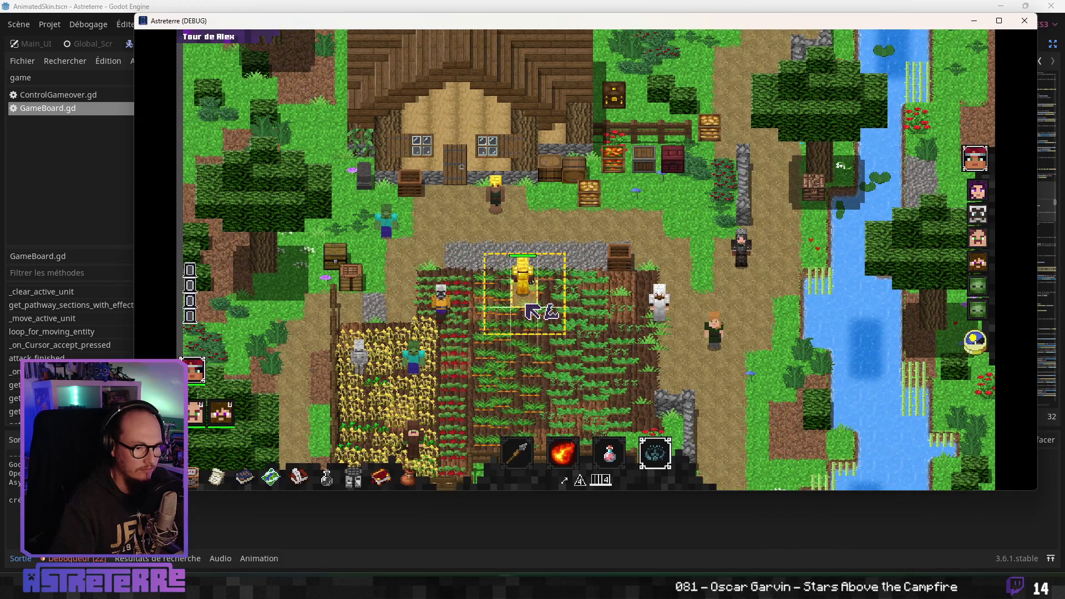
pyautogui.click(530, 300)
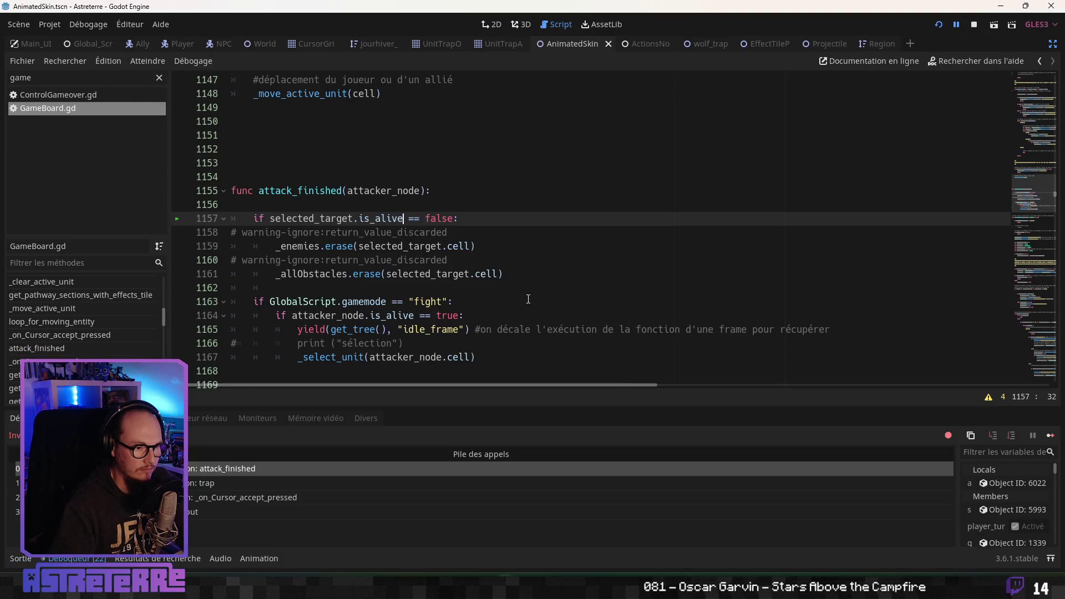
# Cancel the editor quit prompt, stop the running game and save the scene
pyautogui.click(486, 274)
pyautogui.click(1051, 6)
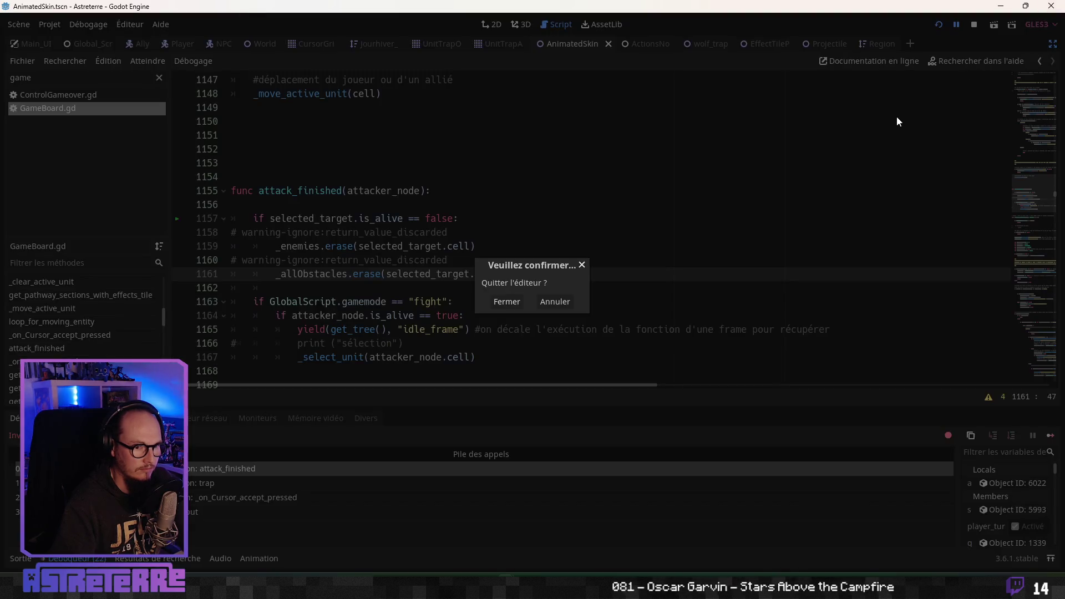
pyautogui.click(585, 268)
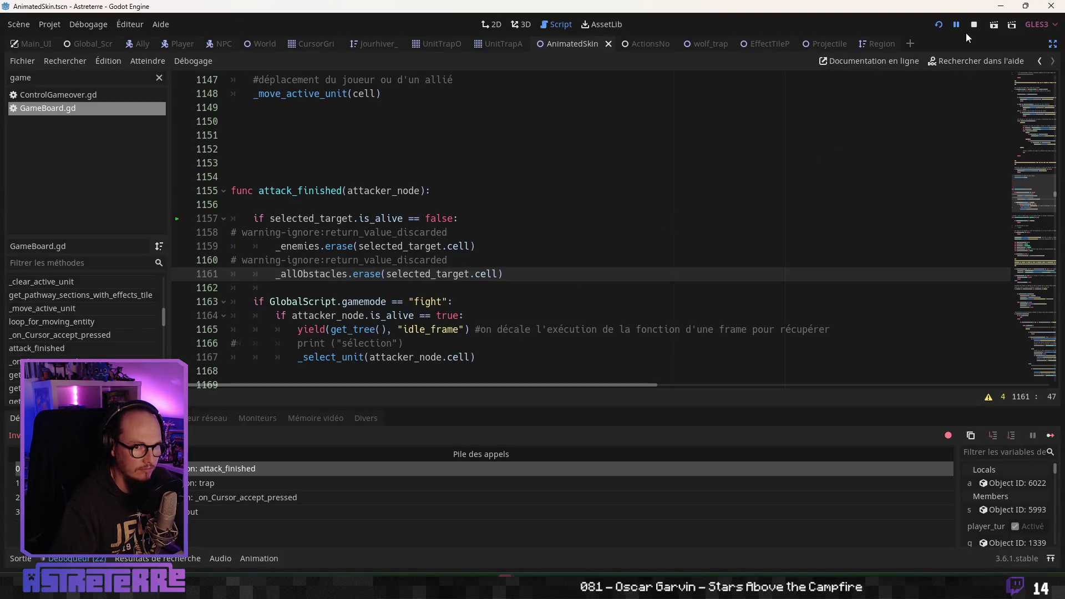
pyautogui.click(973, 25)
pyautogui.click(381, 357)
pyautogui.hotkey('ctrl', 's')
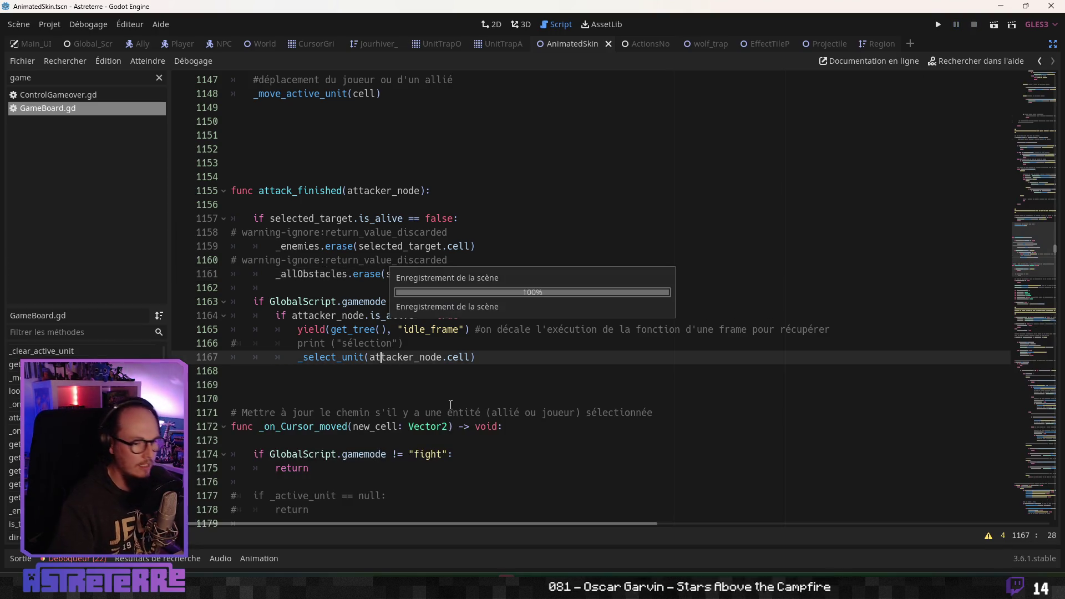
pyautogui.click(497, 356)
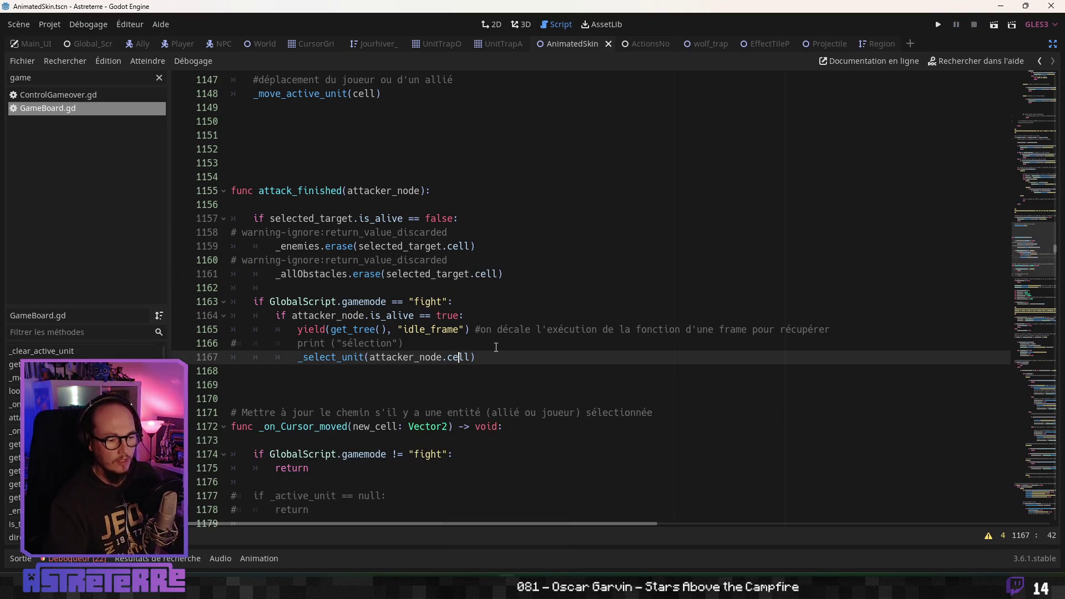